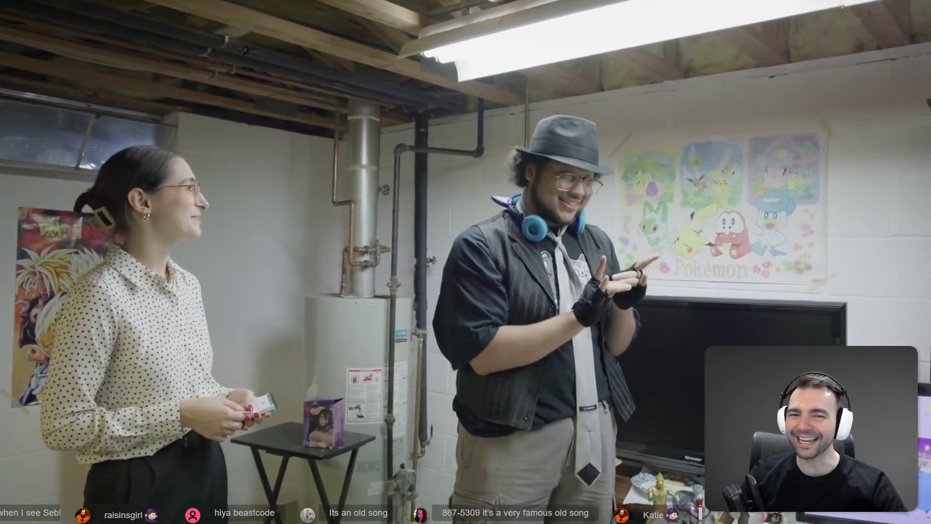
Leave fullscreen on the current clip and play The IT Crowd 'New emergency number' episode fullscreen
mouse_move(786, 520)
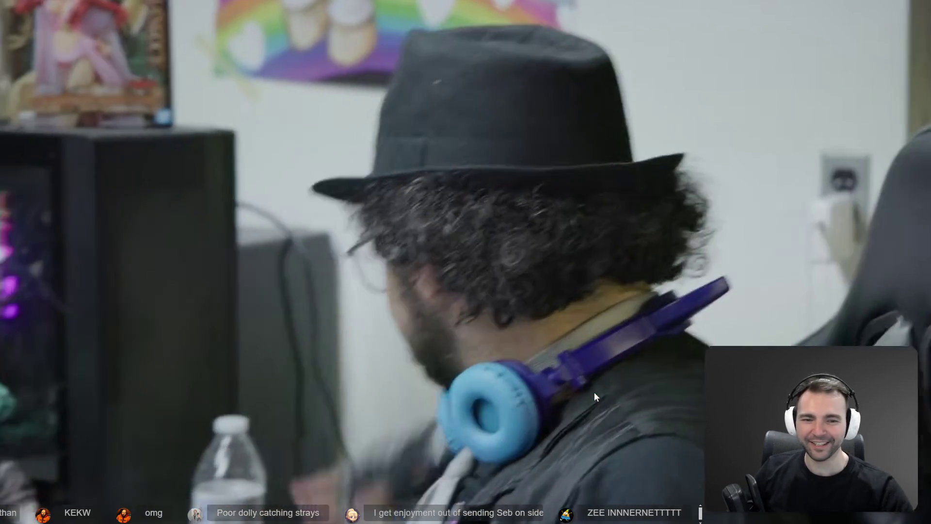
mouse_move(741, 337)
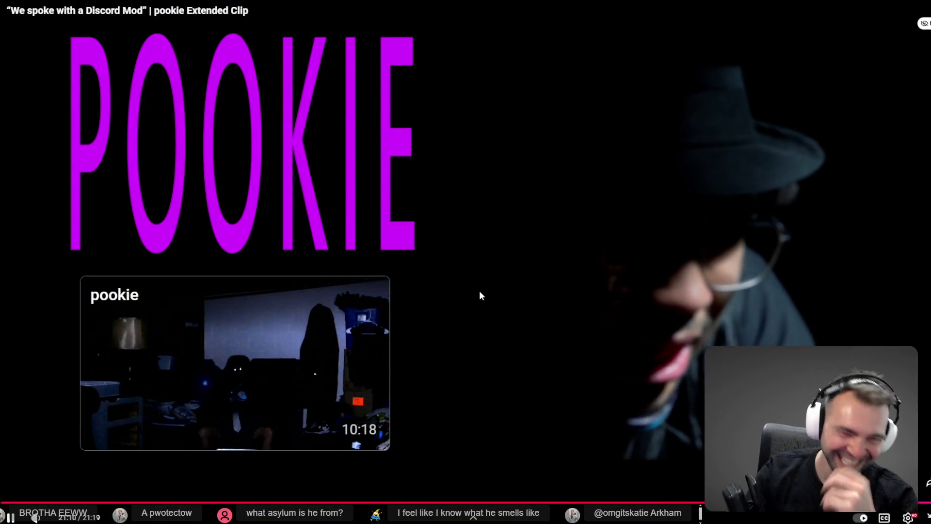
double_click(592, 202)
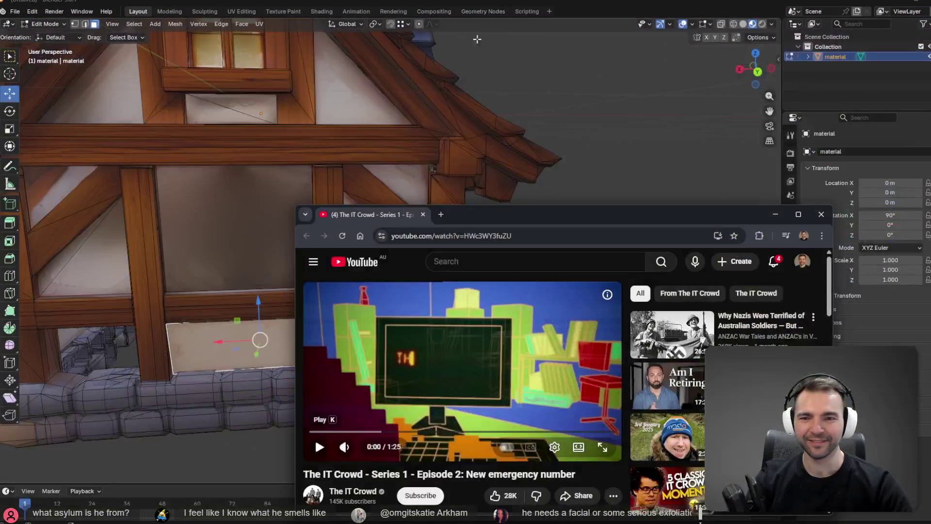
click(587, 382)
click(588, 382)
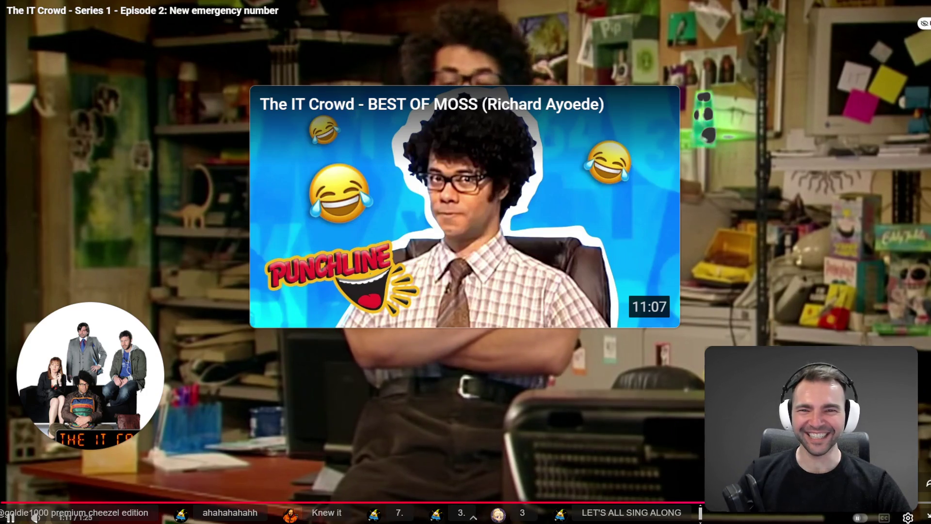
Exit fullscreen on the comedy video and close the Google search results tab
key(Escape)
key(alt+Tab)
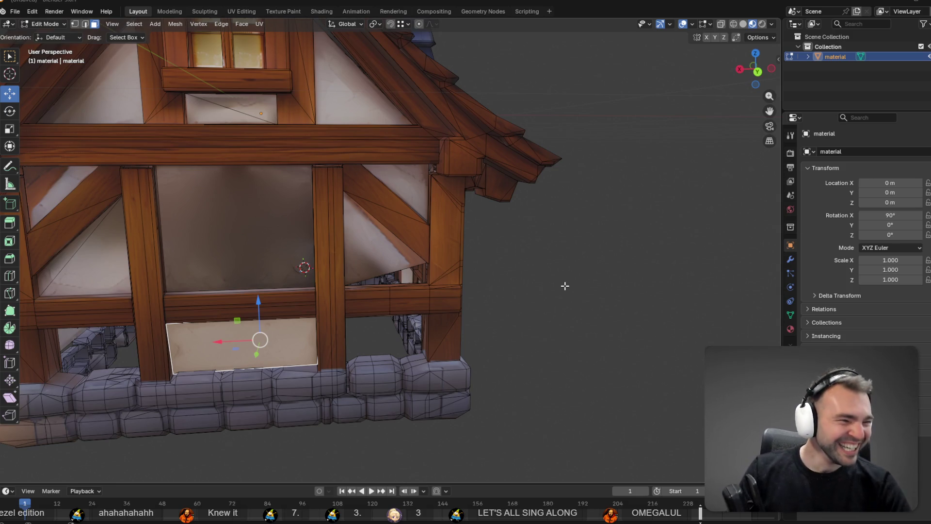
key(alt+Tab)
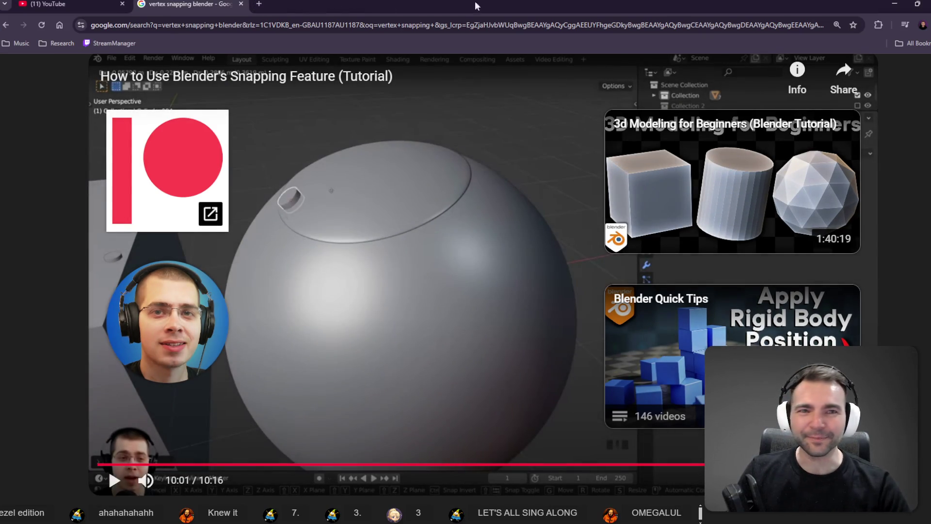
key(ctrl+w)
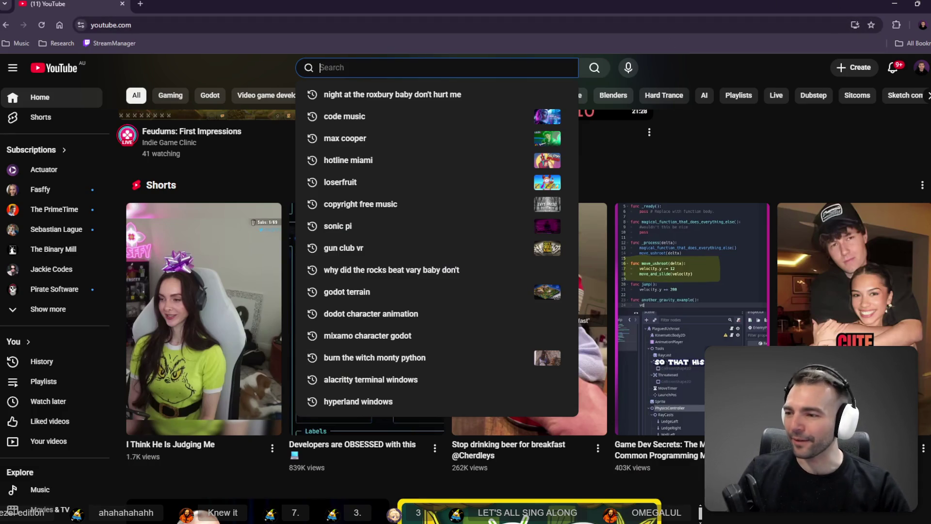
key(Escape)
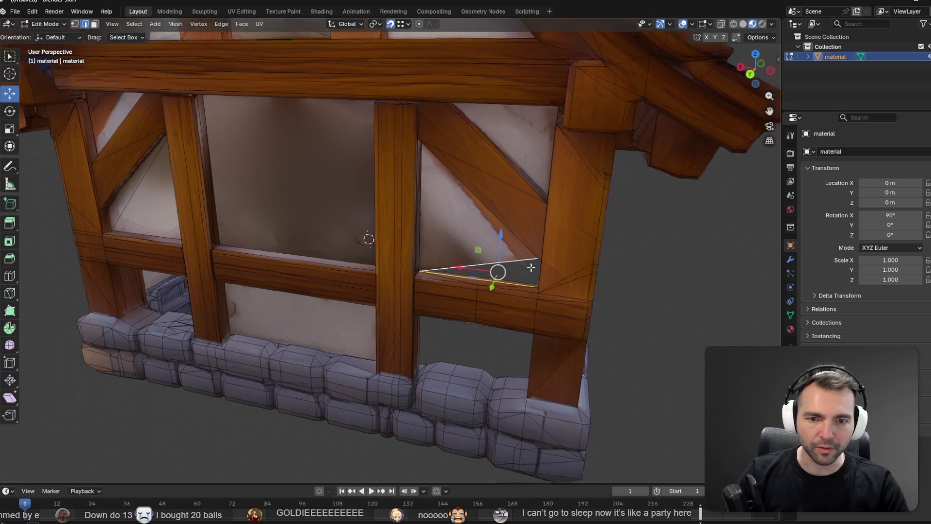
Fill the triangle between the brace and rail with Bridge Edge Loops and inspect the new face
middle_drag(532, 267, 557, 262)
key(F3)
text(b)
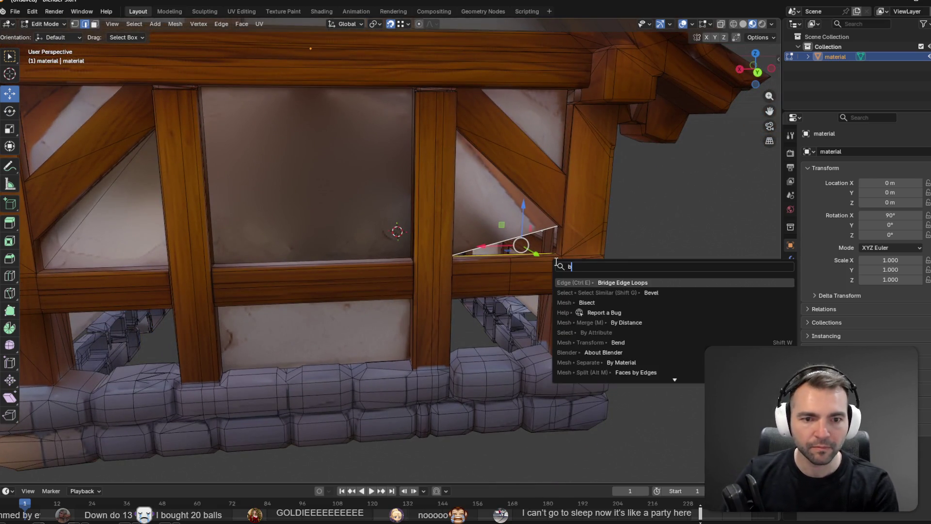
key(Return)
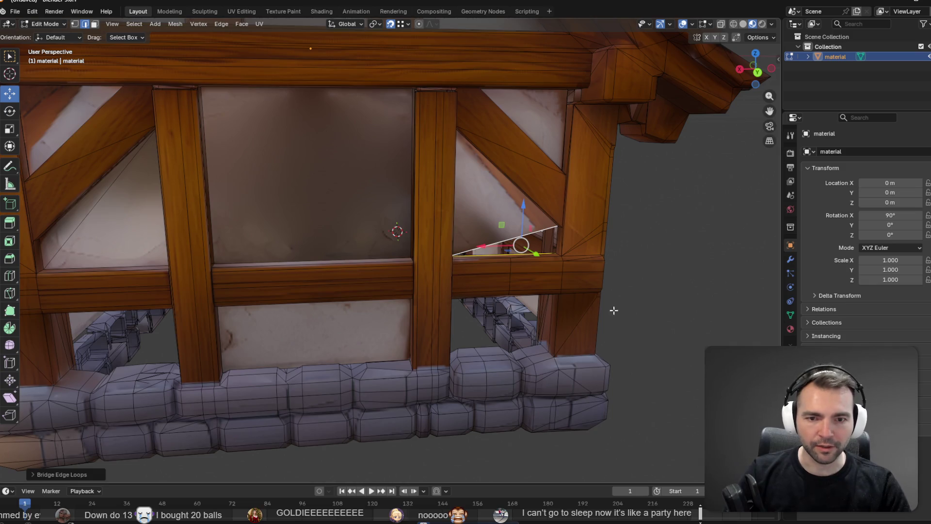
mouse_move(613, 310)
middle_down()
mouse_move(620, 322)
mouse_move(576, 306)
mouse_move(453, 290)
middle_up()
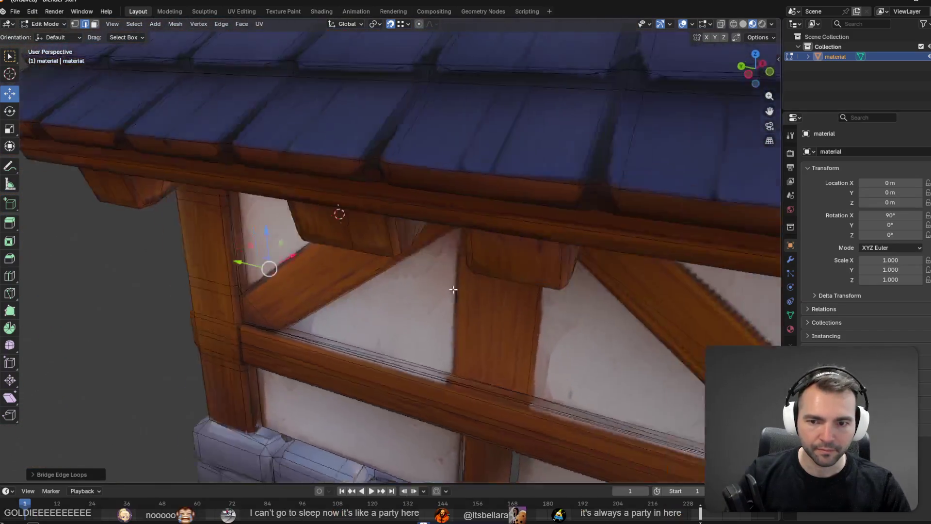
scroll(453, 289, down, 5)
middle_drag(385, 208, 358, 252)
scroll(358, 252, up, 6)
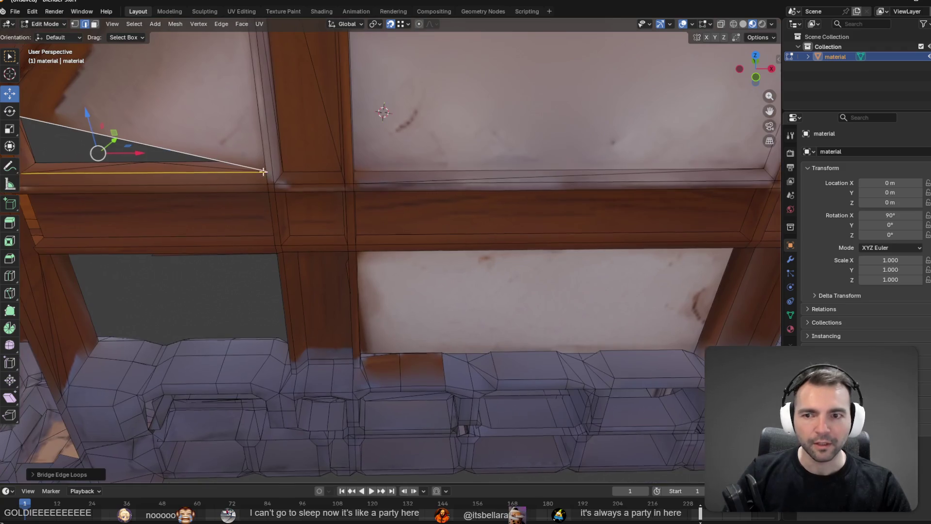
mouse_move(263, 171)
middle_down()
mouse_move(449, 270)
mouse_move(495, 310)
mouse_move(549, 314)
mouse_move(426, 305)
mouse_move(437, 291)
mouse_move(470, 285)
middle_up()
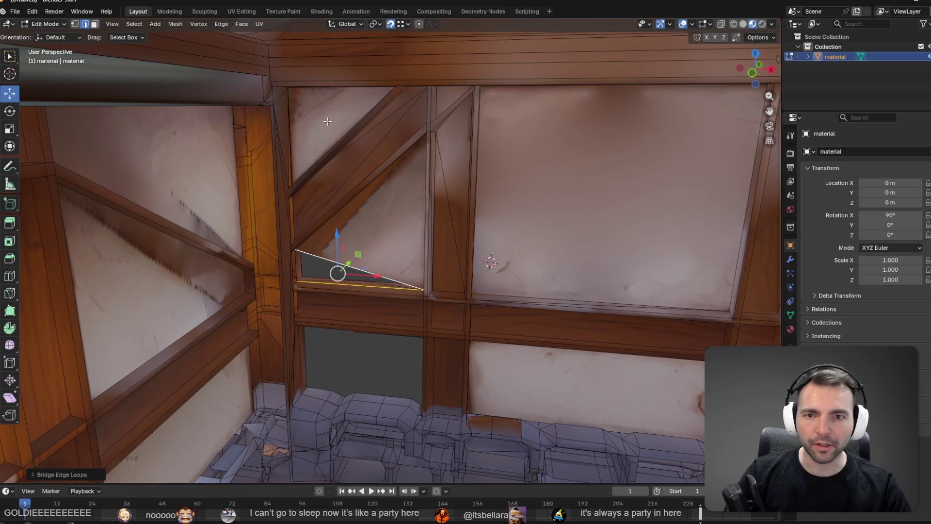
In Face select mode, select the four triangular faces around the diagonal braces
click(95, 24)
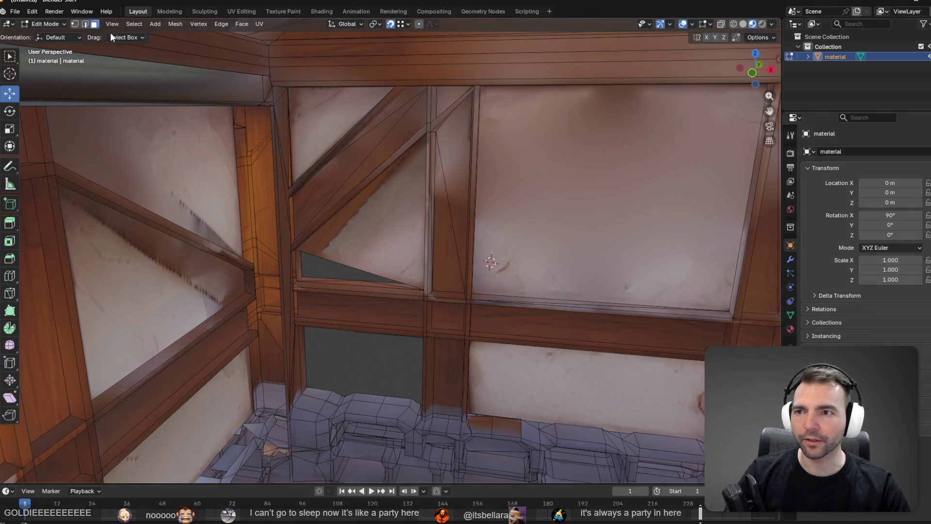
click(322, 122)
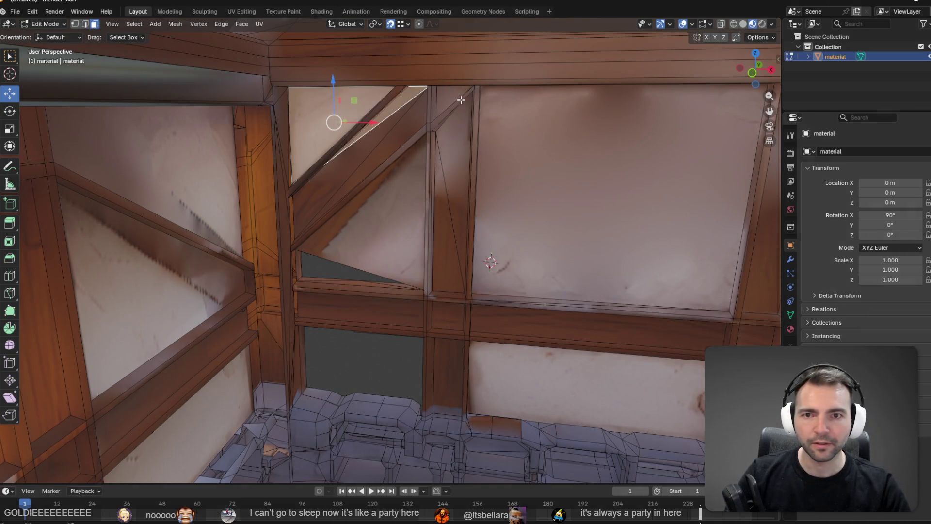
mouse_move(653, 244)
shift+middle_down()
mouse_move(487, 255)
mouse_move(401, 239)
mouse_move(443, 247)
shift+middle_up()
click(603, 253)
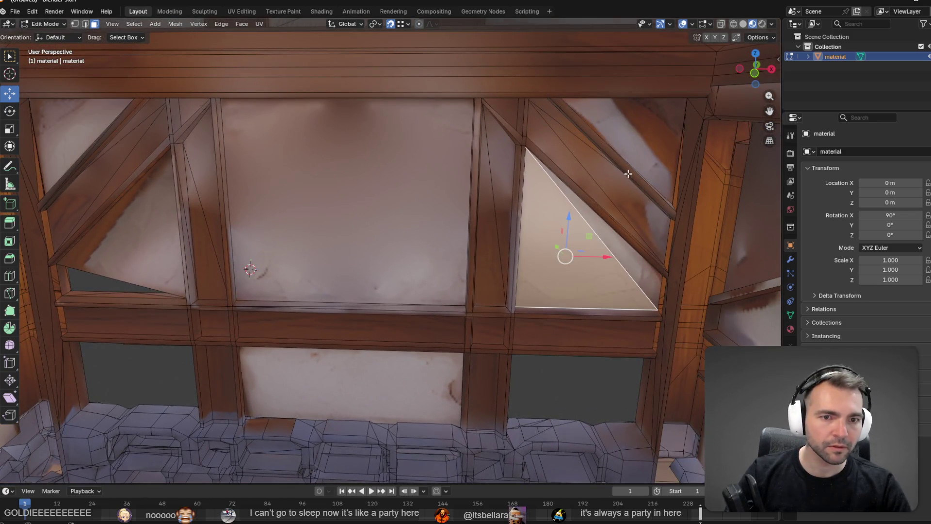
click(630, 170)
mouse_move(647, 286)
shift+middle_down()
mouse_move(603, 309)
mouse_move(694, 322)
mouse_move(388, 283)
mouse_move(308, 293)
shift+middle_up()
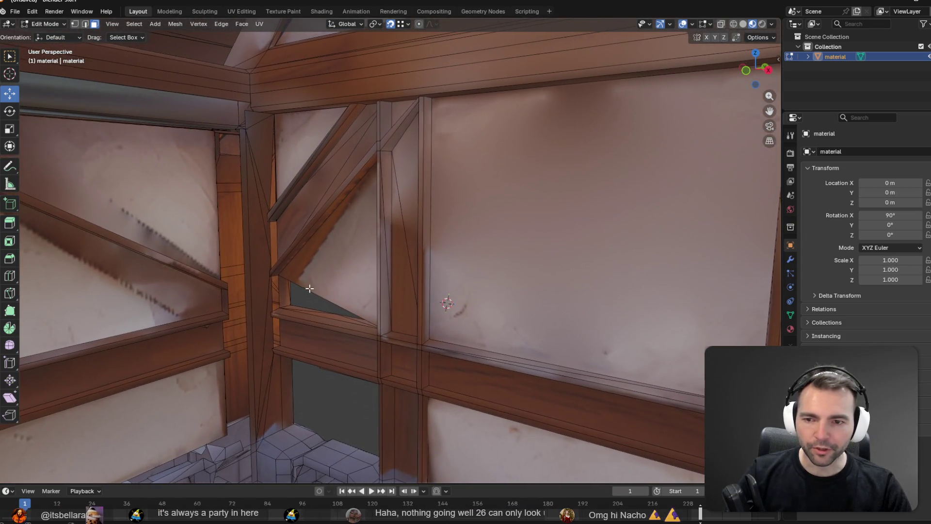
click(307, 293)
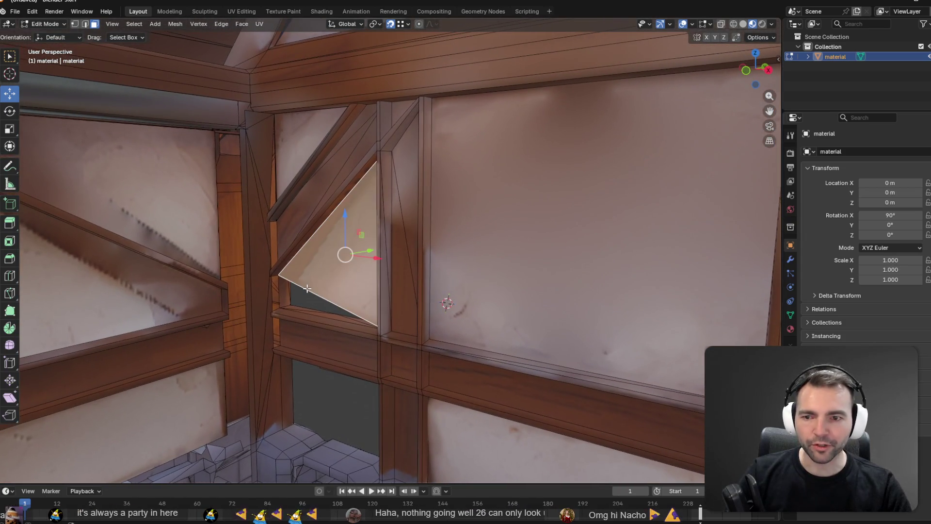
Switch the house mesh back to Edge select mode
click(85, 24)
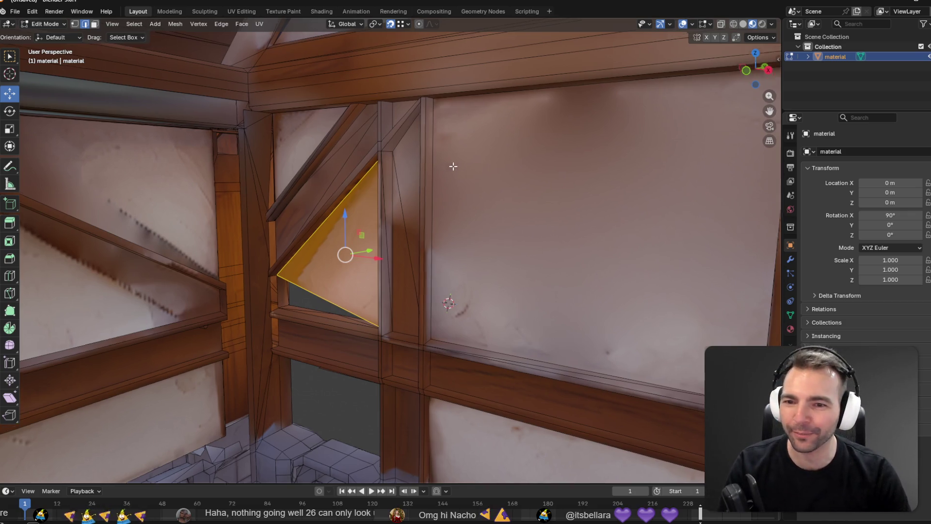
Bridge the triangle's bottom and slanted edges into a new face via the Ctrl+E edge menu
middle_drag(447, 162, 364, 267)
middle_drag(342, 306, 322, 307)
click(326, 312)
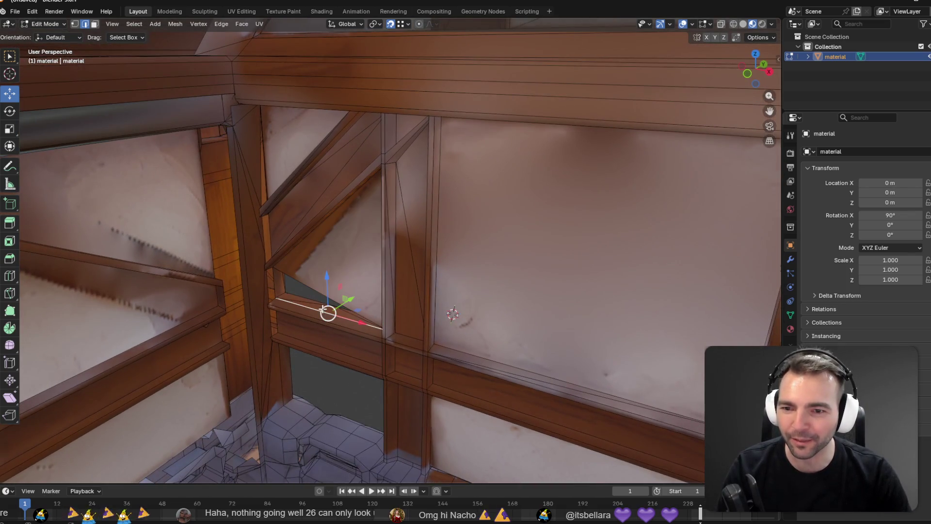
shift+click(311, 287)
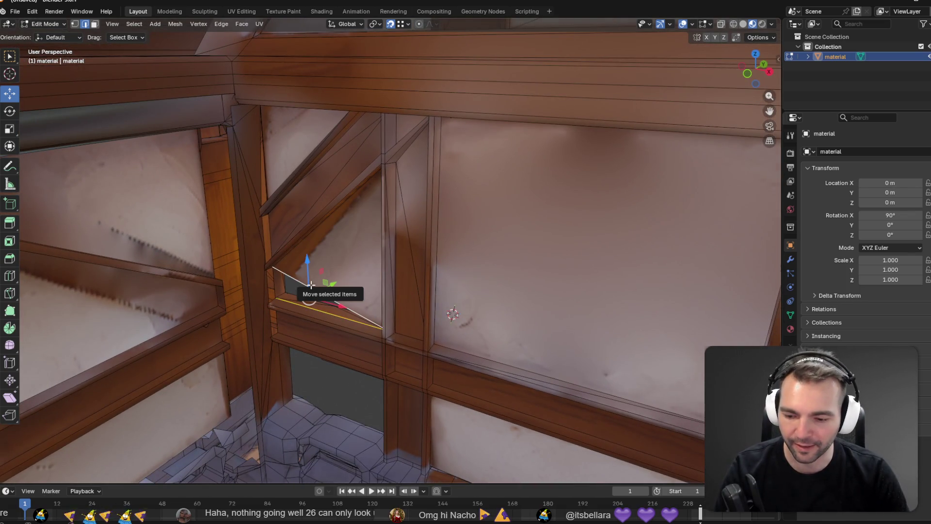
key(ctrl+e)
click(310, 286)
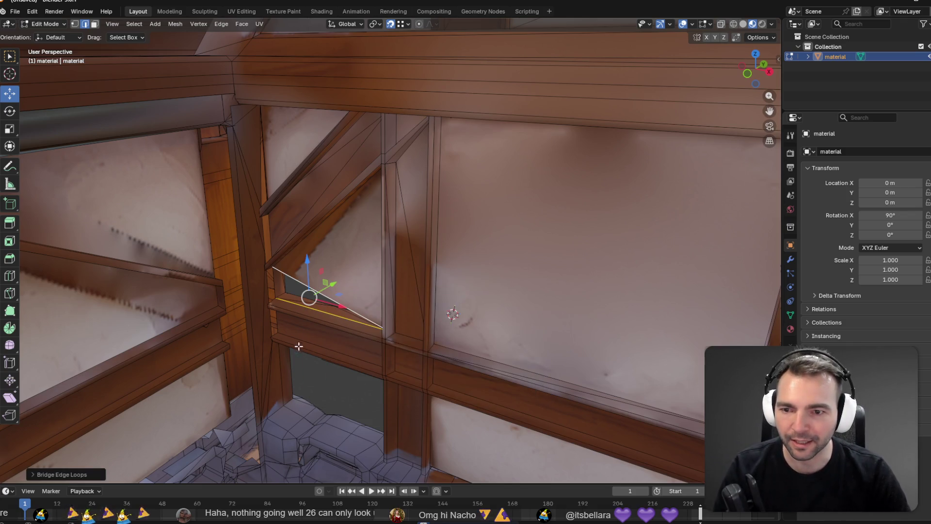
click(288, 301)
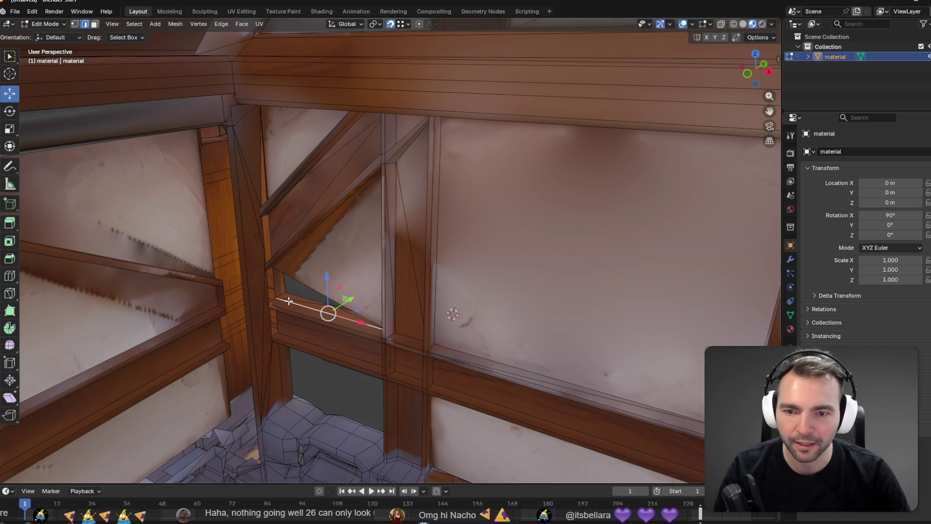
Try bridging the sill and slanted top edge, undo it, then deselect and switch to face select
mouse_move(362, 305)
middle_down()
mouse_move(367, 301)
mouse_move(292, 332)
middle_up()
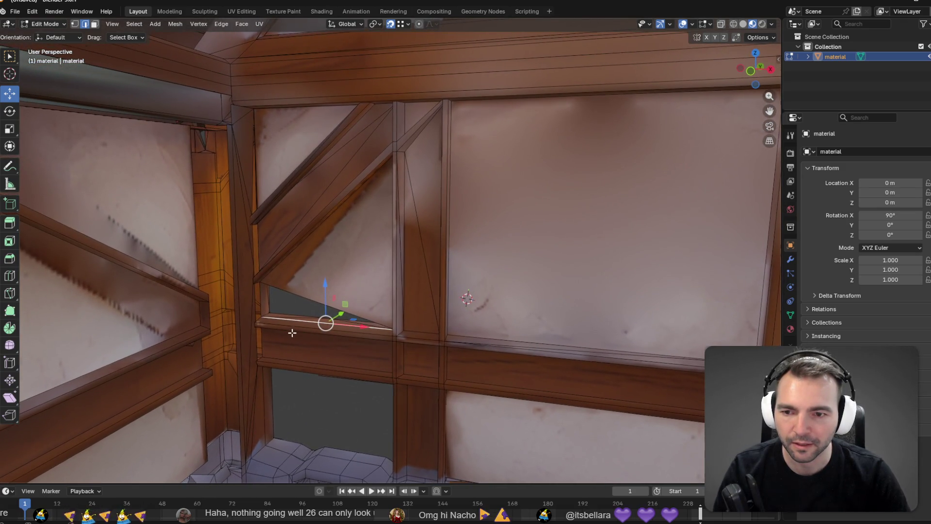
click(290, 326)
shift+click(291, 291)
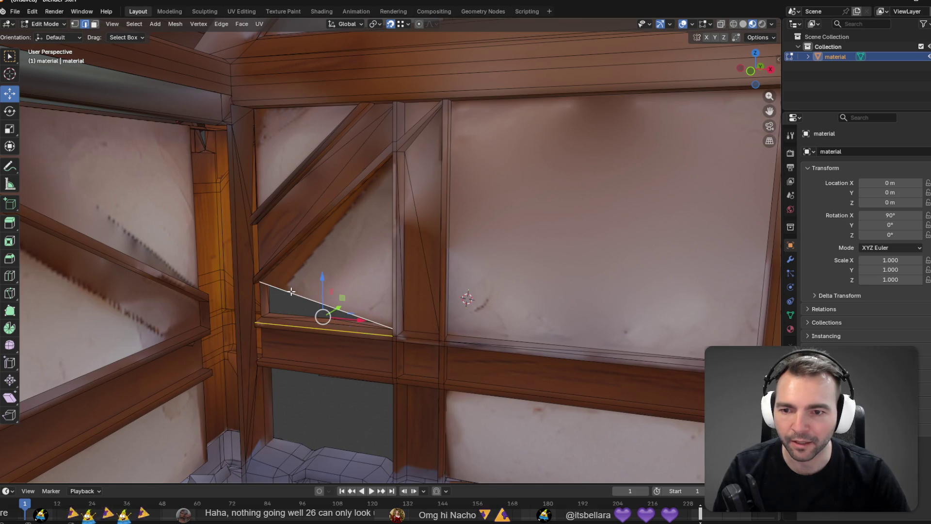
key(shift+space)
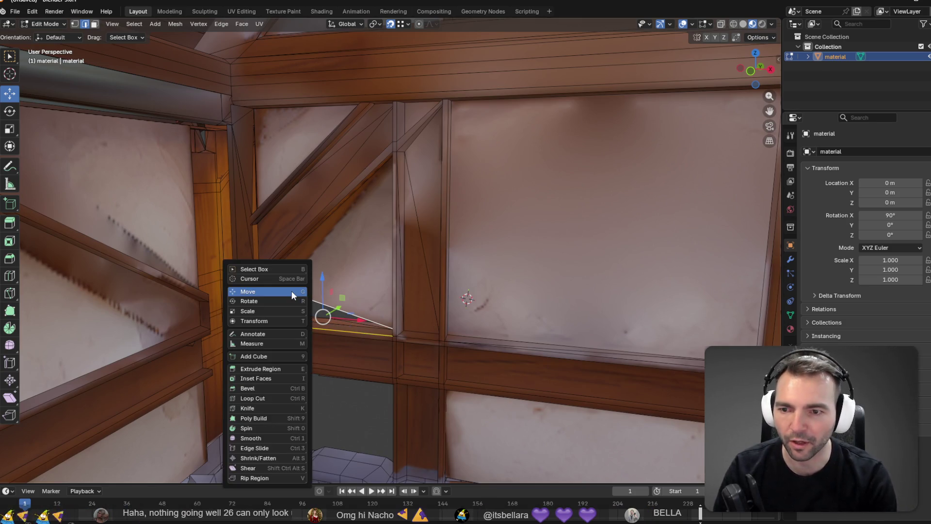
click(292, 291)
key(F3)
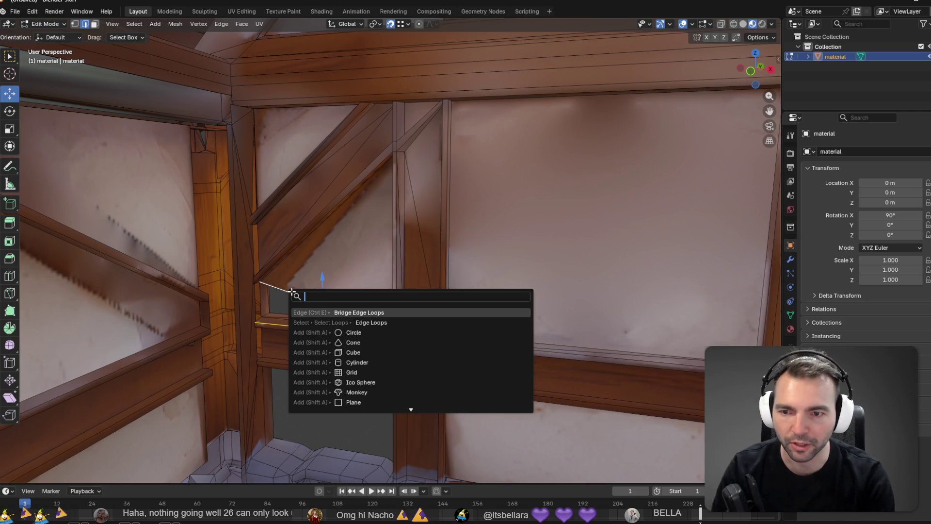
key(Return)
key(ctrl+z)
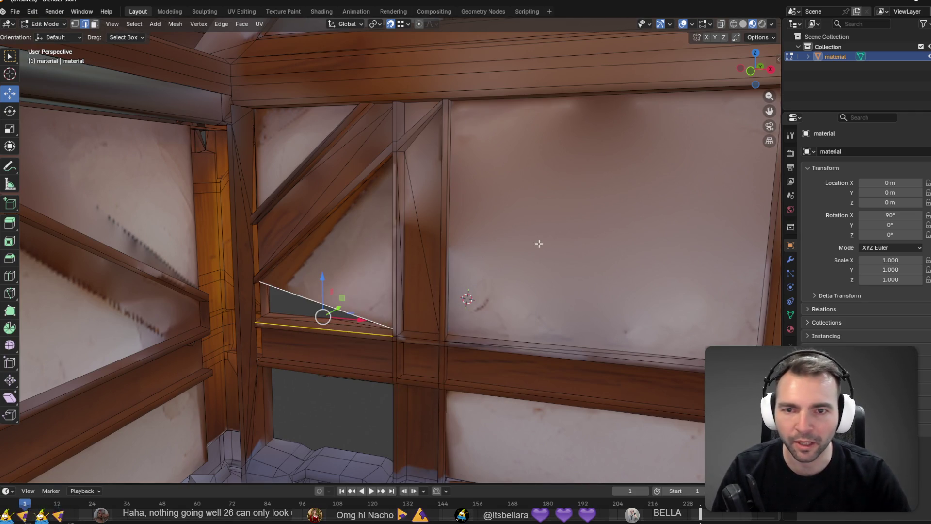
middle_drag(539, 243, 563, 228)
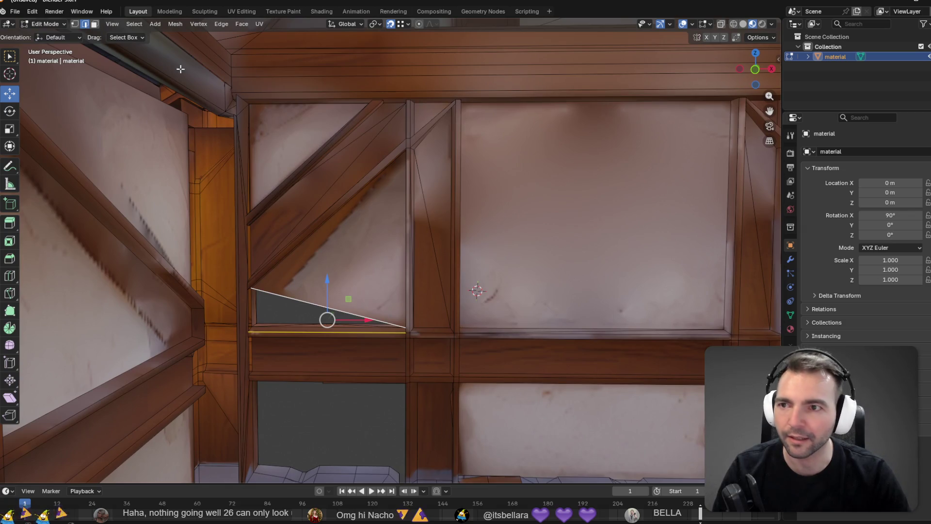
key(alt+a)
key(3)
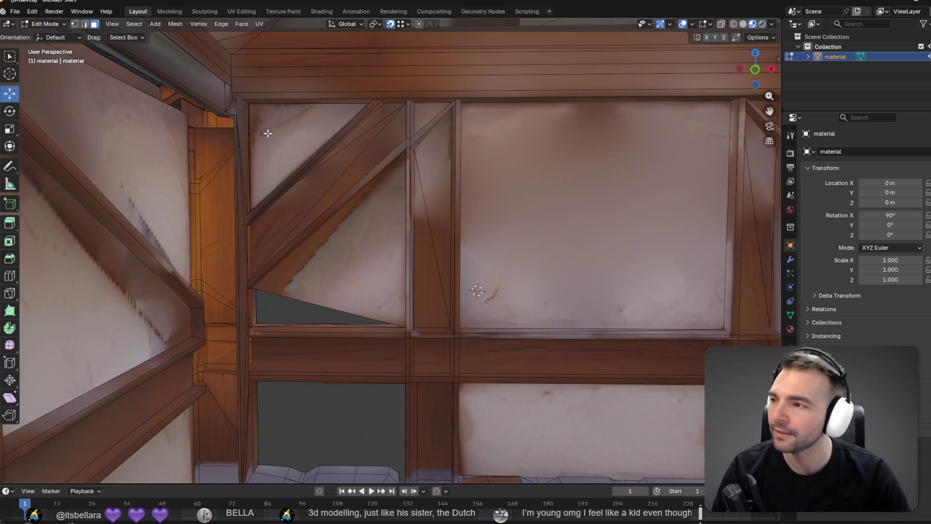
click(302, 141)
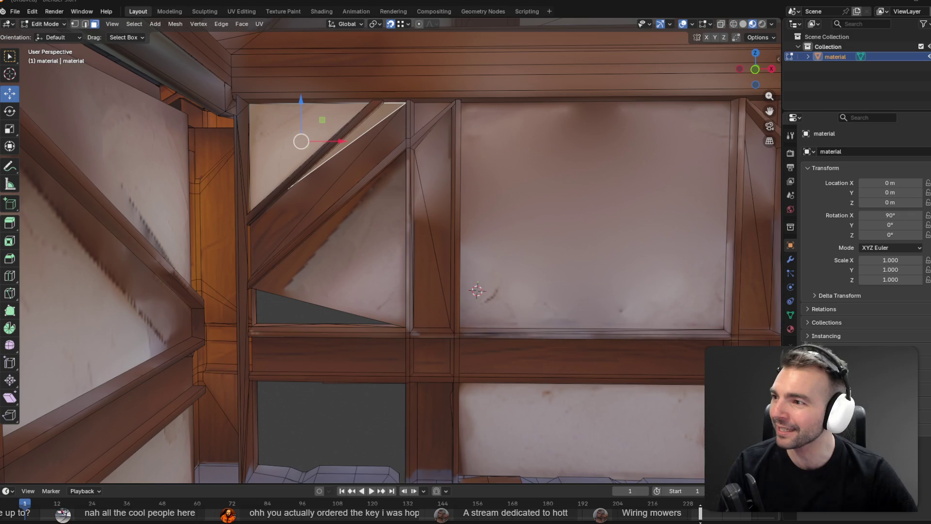
mouse_move(469, 325)
shift+middle_down()
mouse_move(416, 229)
mouse_move(374, 180)
shift+middle_up()
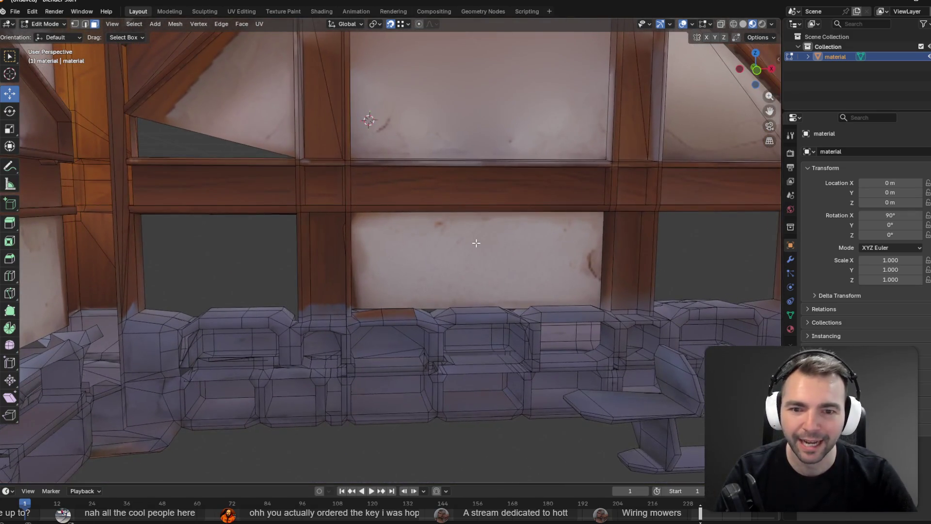
Duplicate the plaster panel above the stone base into the empty opening on the left
click(463, 257)
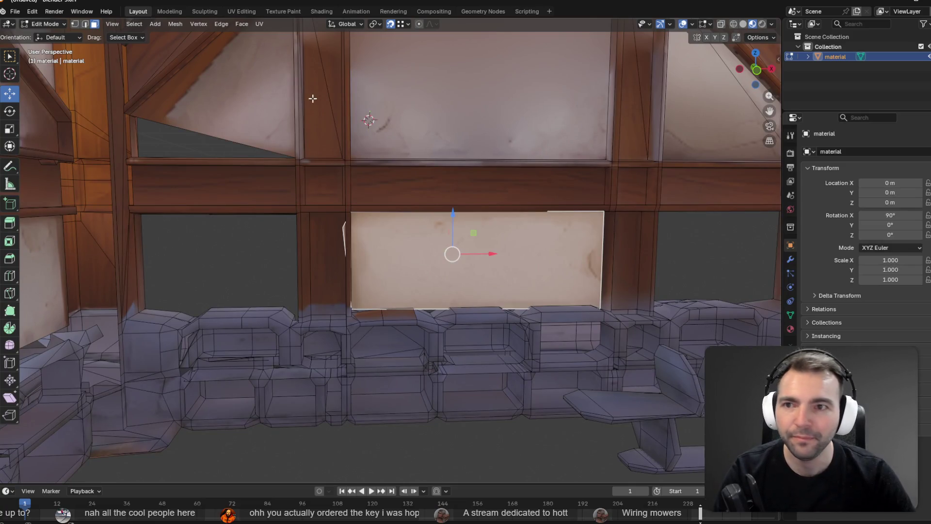
key(F3)
text(dupli)
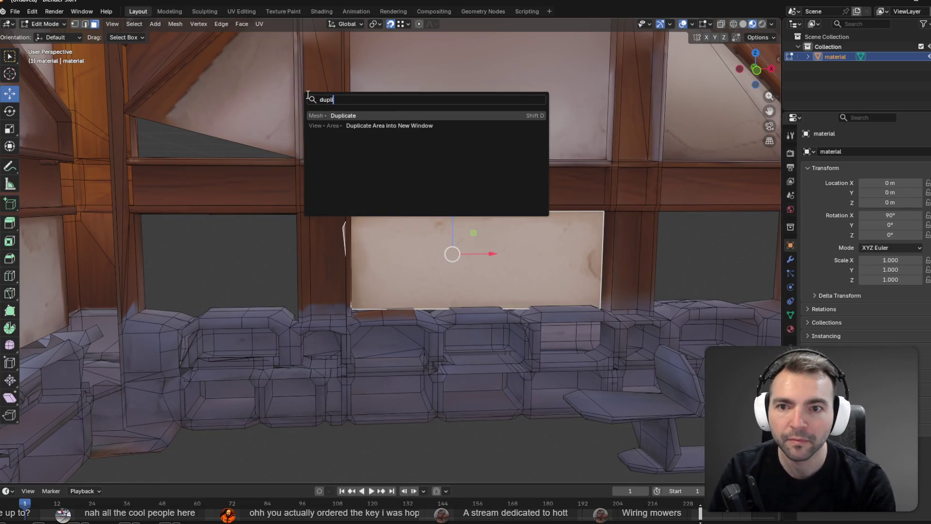
key(Return)
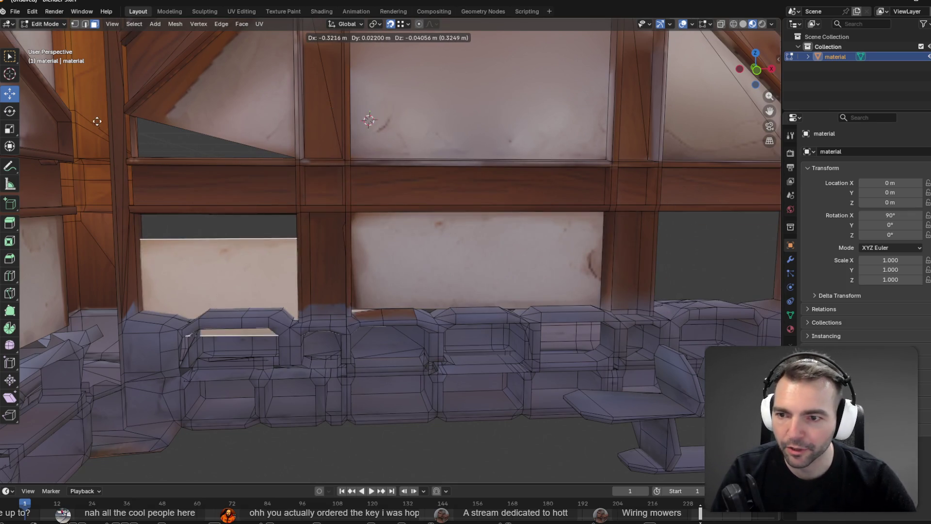
click(147, 219)
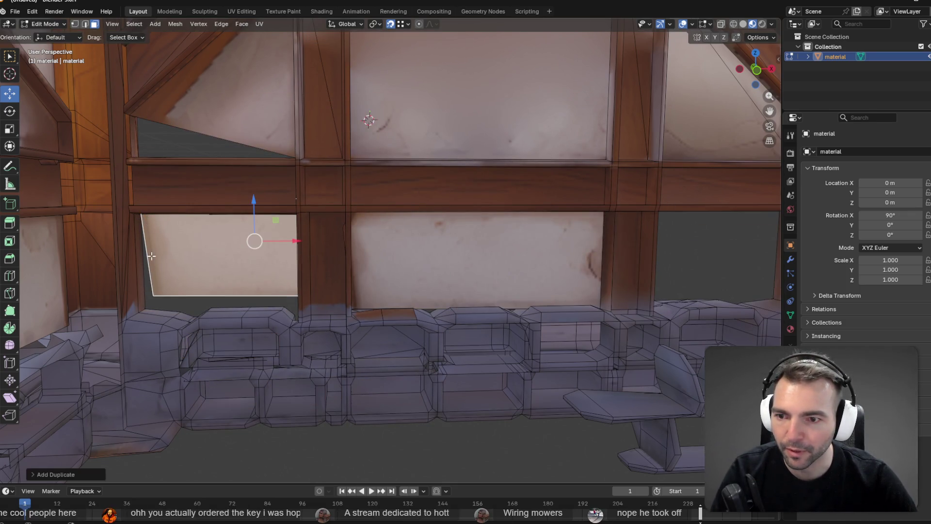
Snap the copied panel's bottom-left corner vertex onto the frame corner with snapping on
click(74, 24)
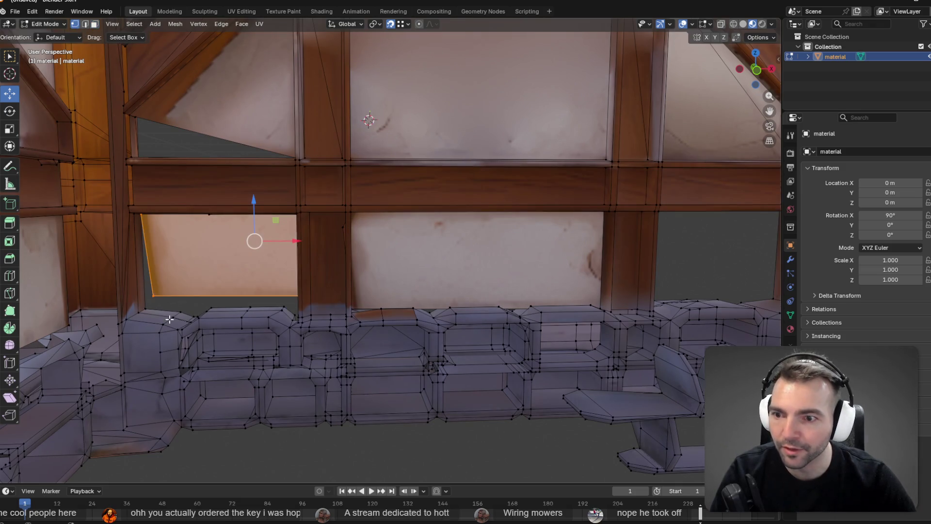
click(154, 294)
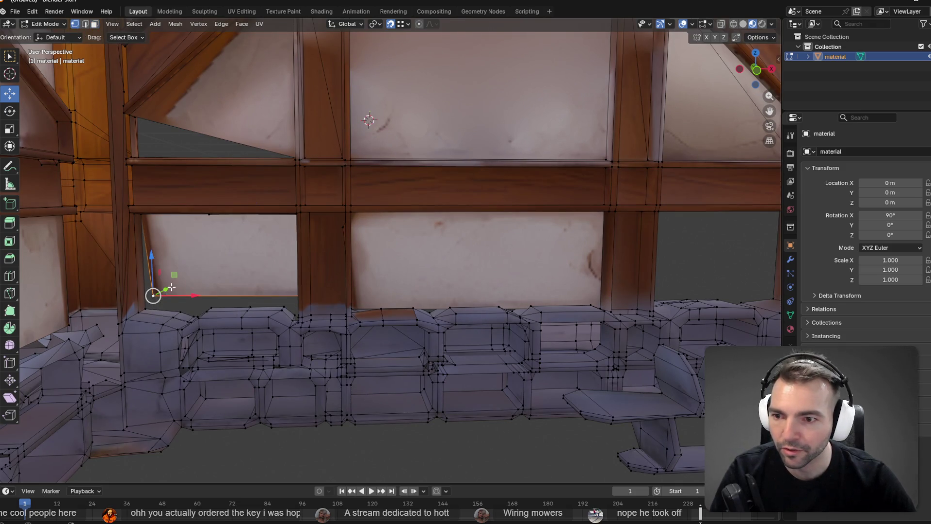
key(shift+Tab)
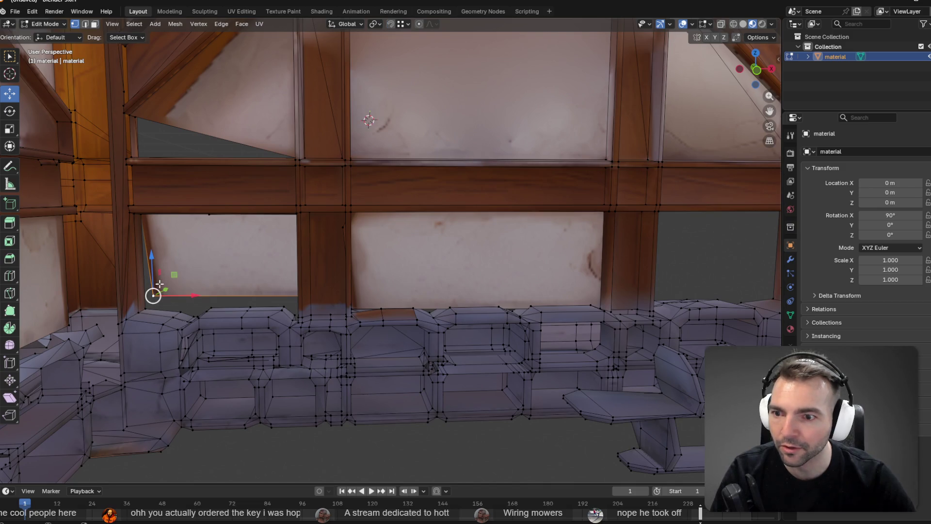
ctrl+drag(153, 293, 145, 308)
scroll(302, 289, up, 5)
middle_drag(362, 289, 499, 279)
scroll(408, 287, down, 5)
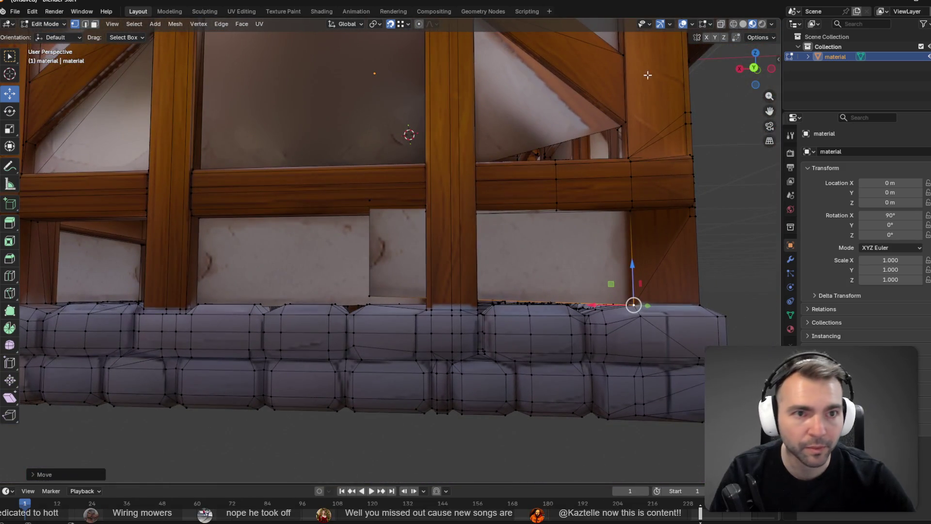
With X-ray on, move a base vertex and a hidden corner vertex onto the post's corner
click(721, 24)
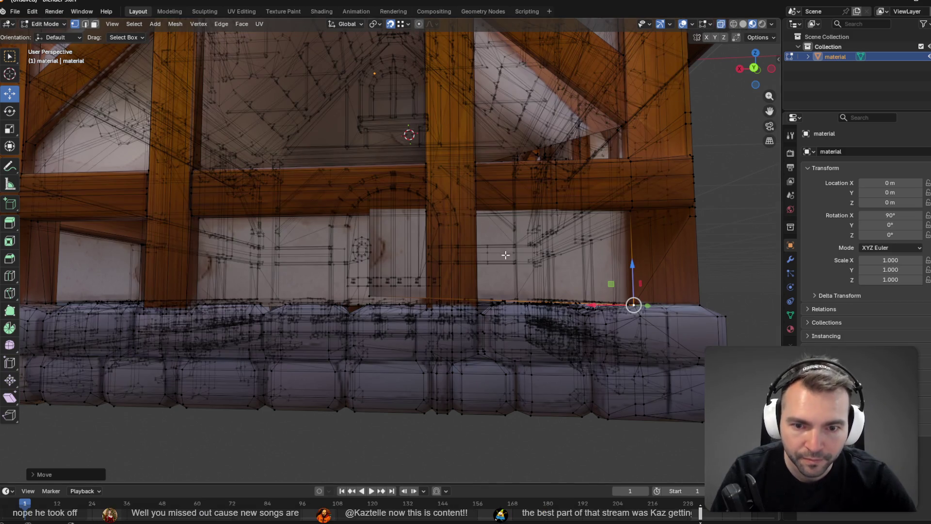
mouse_move(506, 255)
middle_down()
mouse_move(388, 290)
mouse_move(520, 283)
mouse_move(561, 316)
mouse_move(605, 331)
mouse_move(590, 303)
mouse_move(513, 287)
middle_up()
click(371, 295)
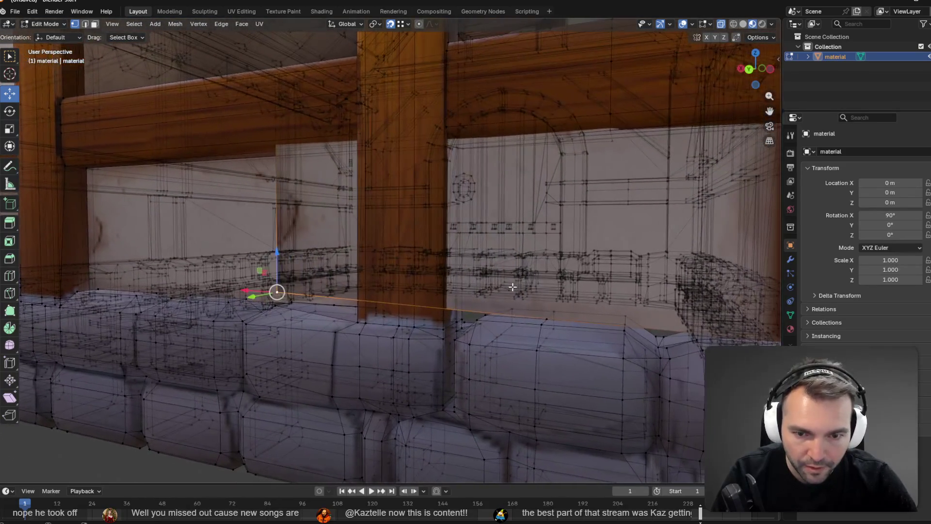
mouse_move(277, 292)
mouse_down()
mouse_move(437, 322)
mouse_move(485, 315)
mouse_move(457, 322)
mouse_up()
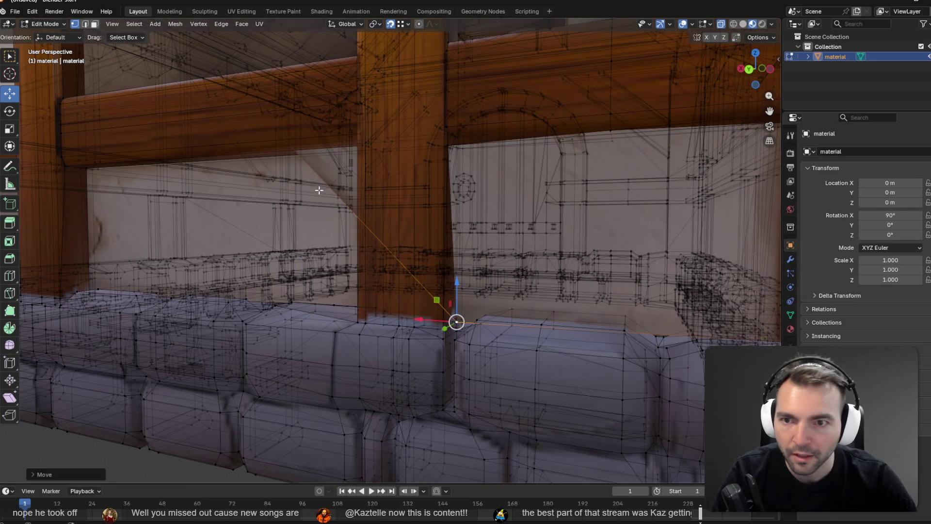
click(277, 130)
mouse_move(276, 130)
mouse_down()
mouse_move(493, 165)
mouse_move(473, 155)
mouse_up()
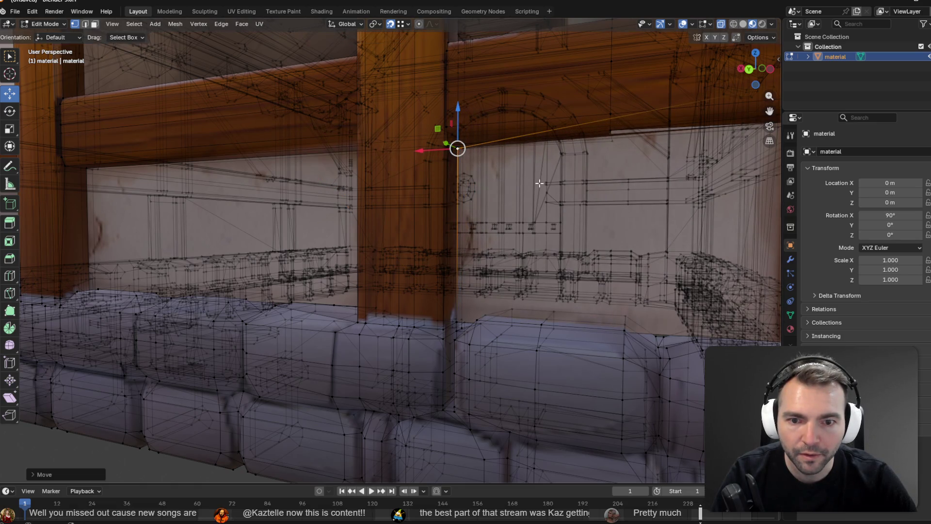
Pull the upper panel corner down onto the beam and return to Object Mode
scroll(540, 183, down, 3)
mouse_move(607, 181)
middle_down()
mouse_move(686, 173)
mouse_move(554, 197)
middle_up()
scroll(554, 197, up, 3)
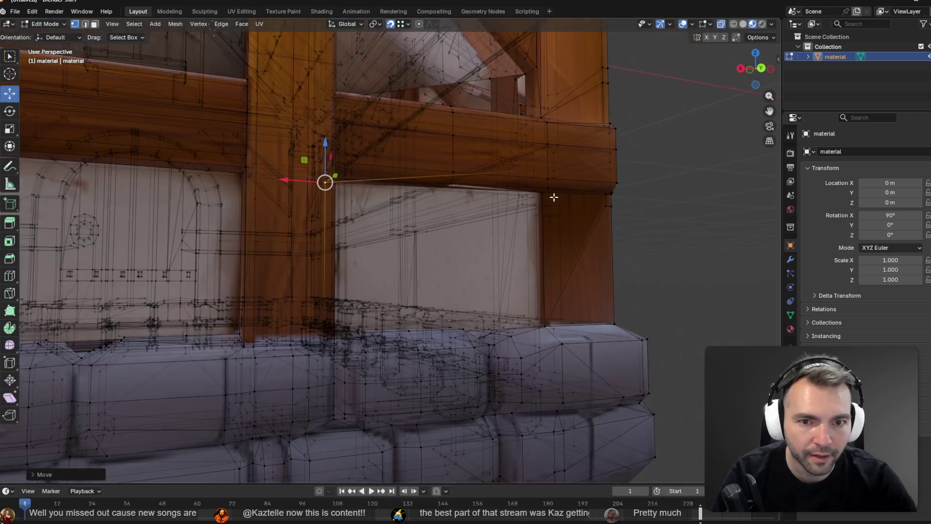
click(534, 169)
drag(535, 168, 542, 193)
scroll(541, 192, down, 6)
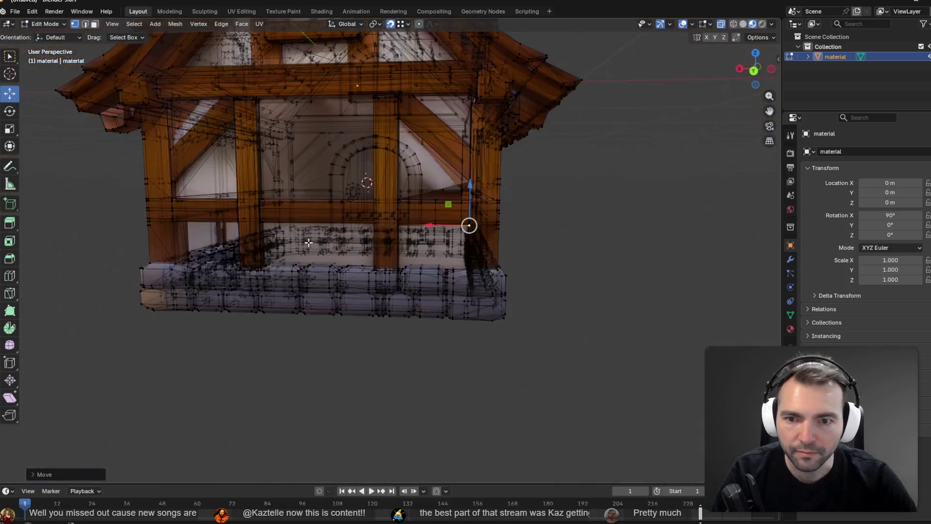
mouse_move(505, 223)
middle_down()
mouse_move(489, 231)
mouse_move(566, 226)
middle_up()
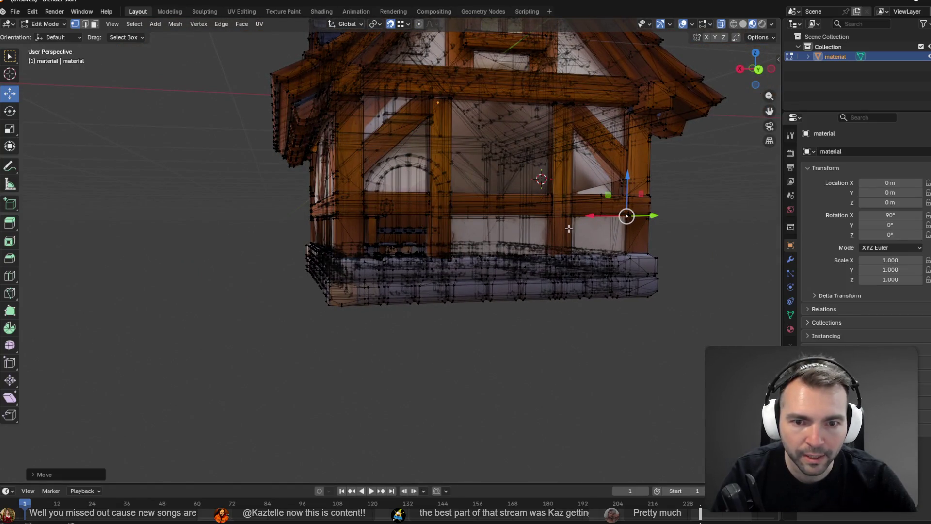
key(Tab)
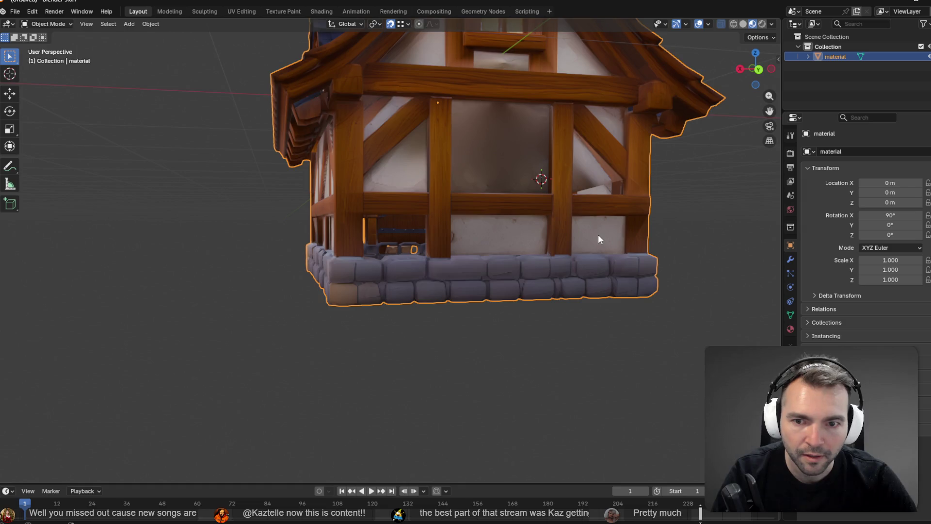
Re-enter Edit Mode and select a wall face in Face select mode
key(Tab)
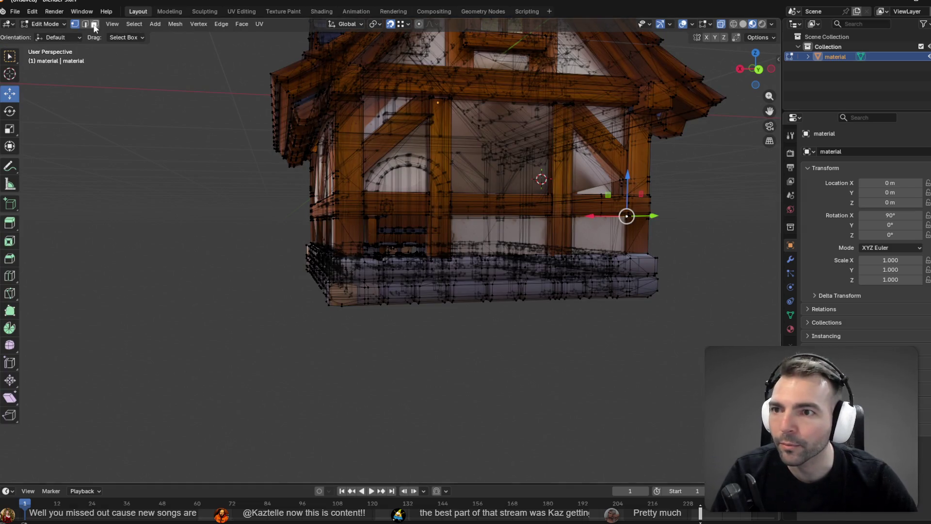
click(94, 23)
click(600, 246)
middle_drag(601, 247, 723, 45)
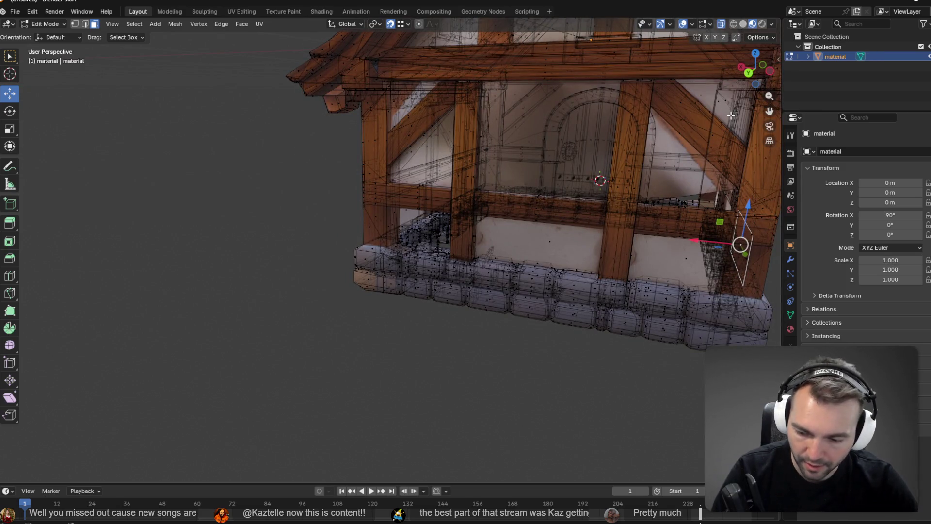
Turn off X-ray, then launch the Godot village game with F5
click(717, 24)
middle_drag(631, 170, 544, 168)
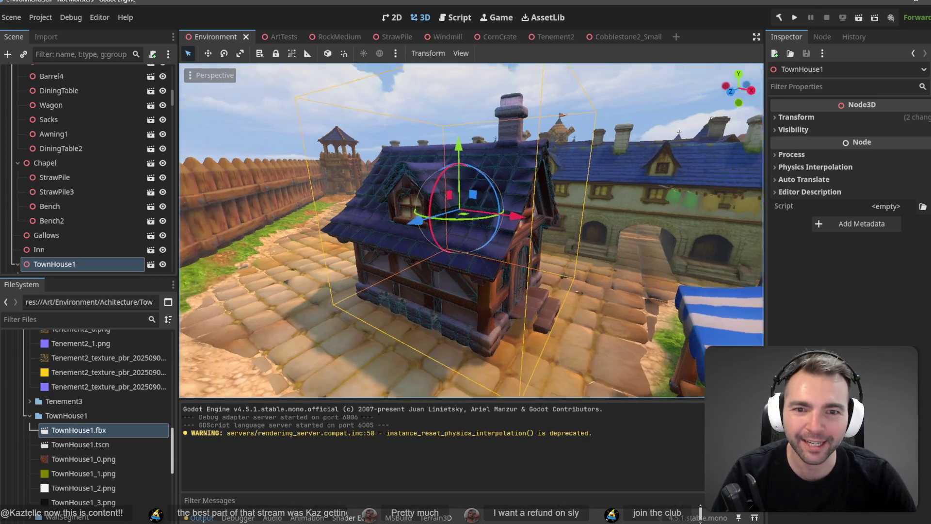
right_drag(493, 322, 627, 179)
key(F5)
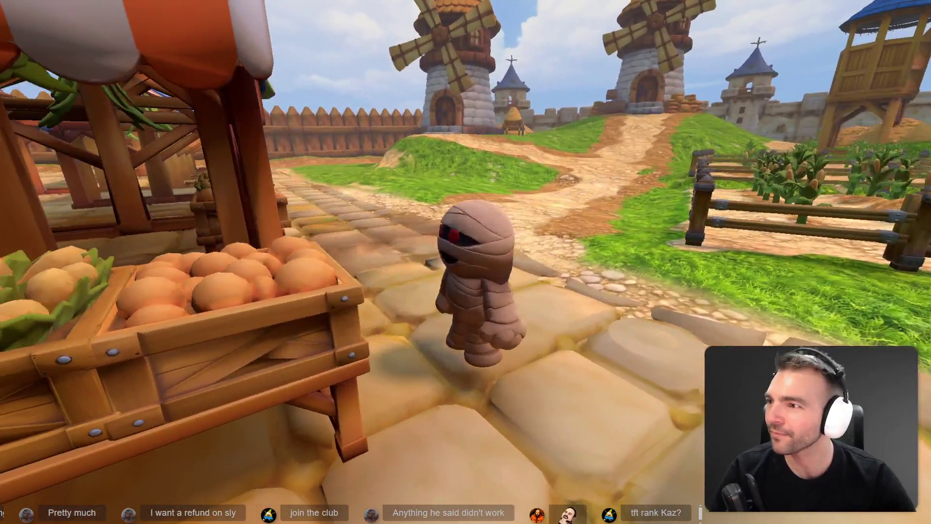
Run the mummy along the cobbled streets toward the arched gate and back through the village
key(w)
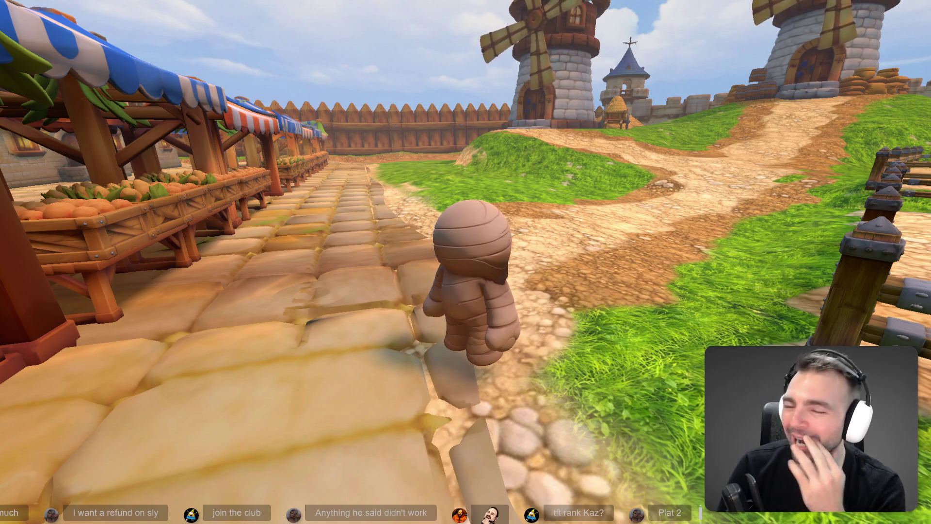
key(w)
key(a)
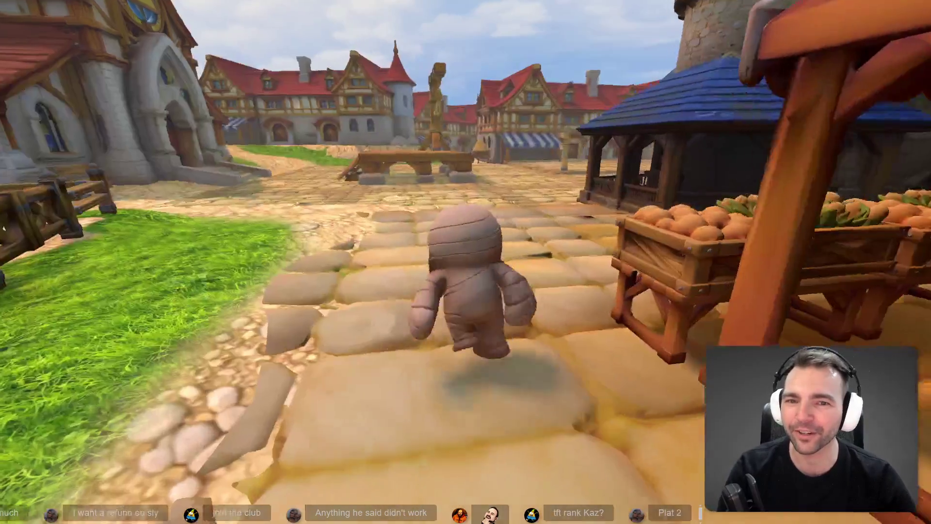
key(d)
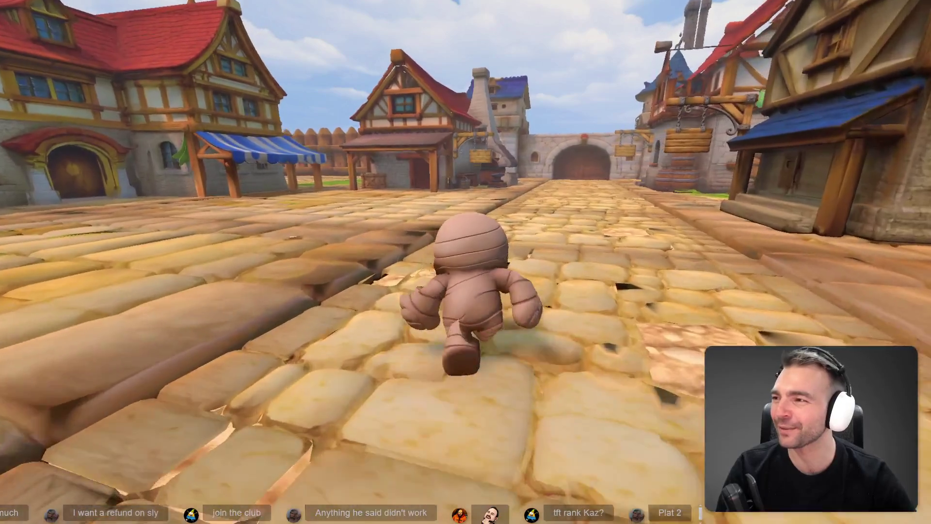
key(w)
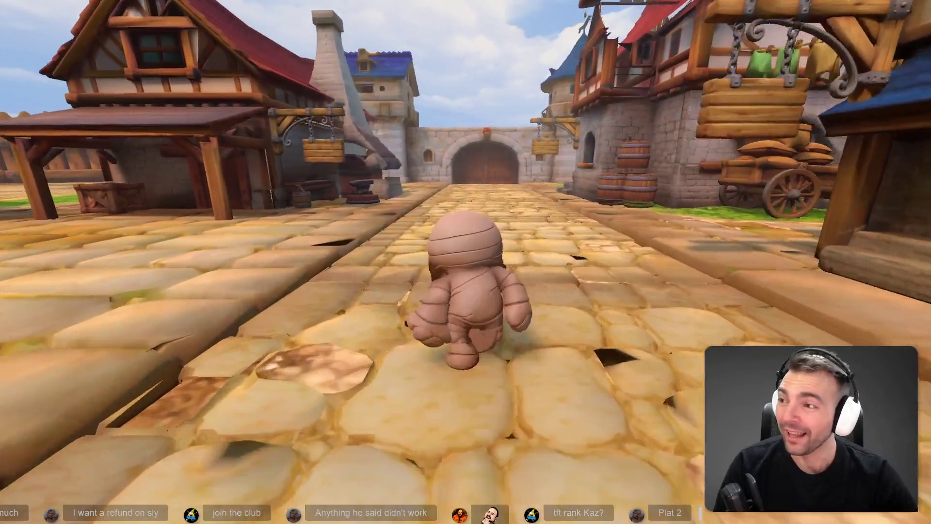
key(w)
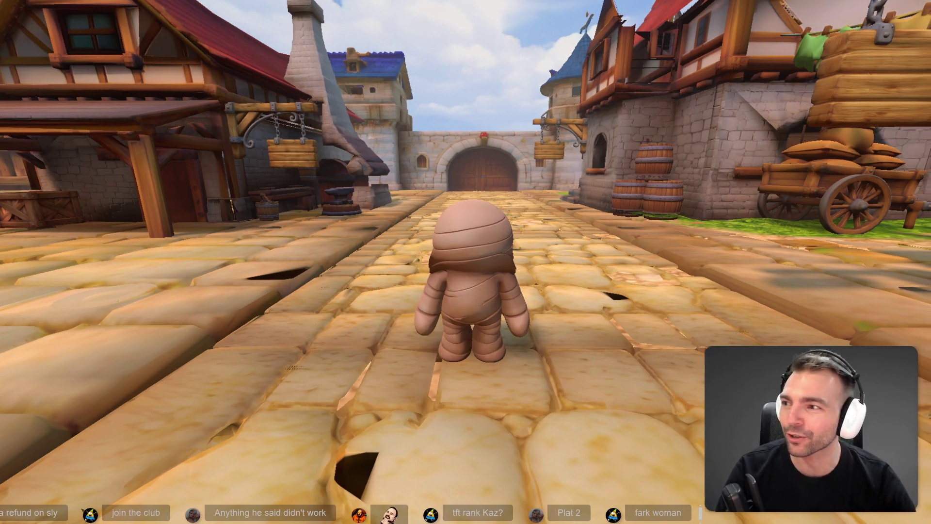
key(s)
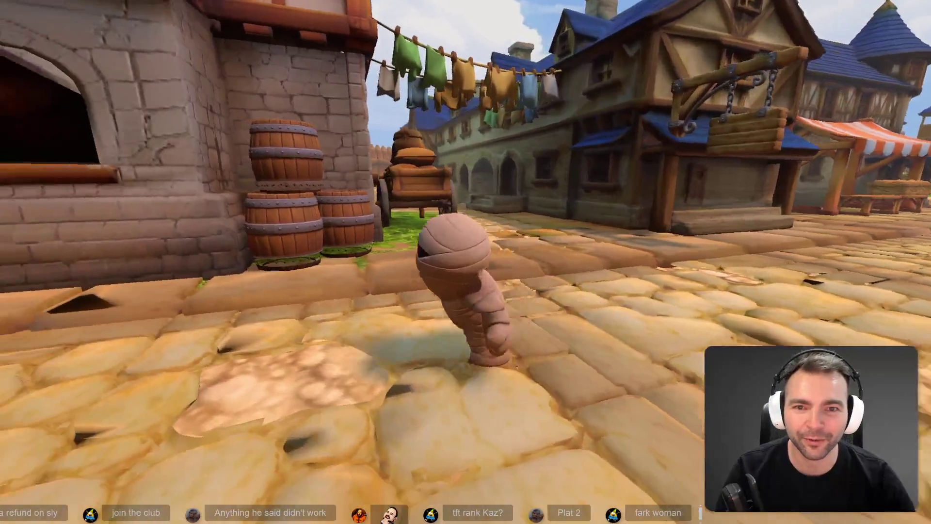
key(d)
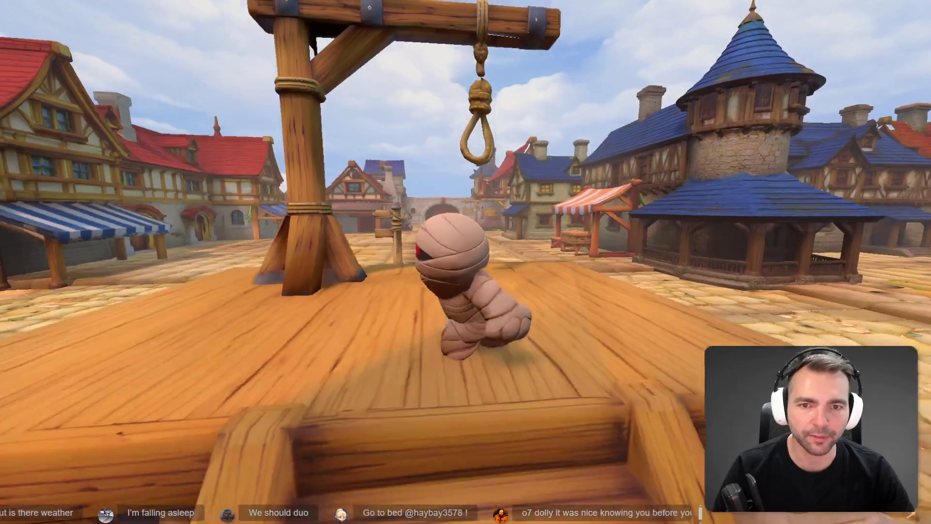
Run the mummy off the wooden platform, stop the game with F8, and return to Blender
key(w)
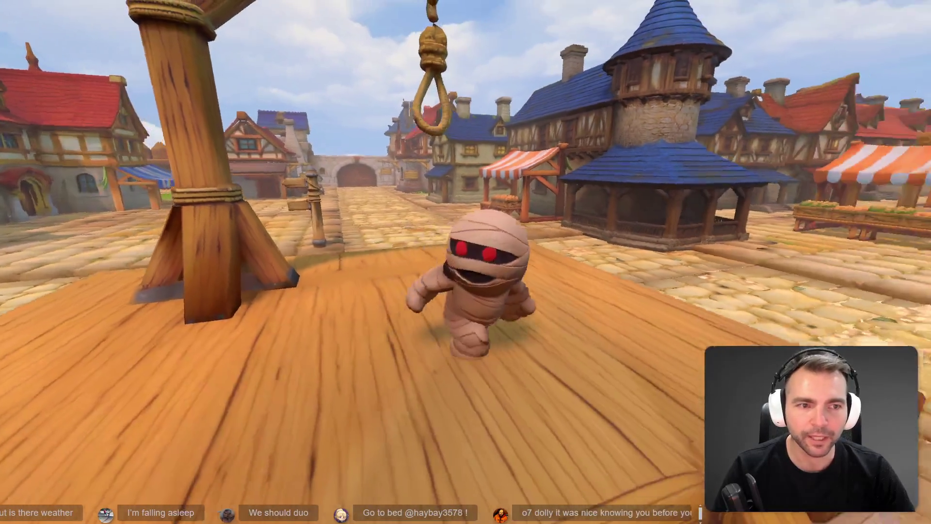
key(w)
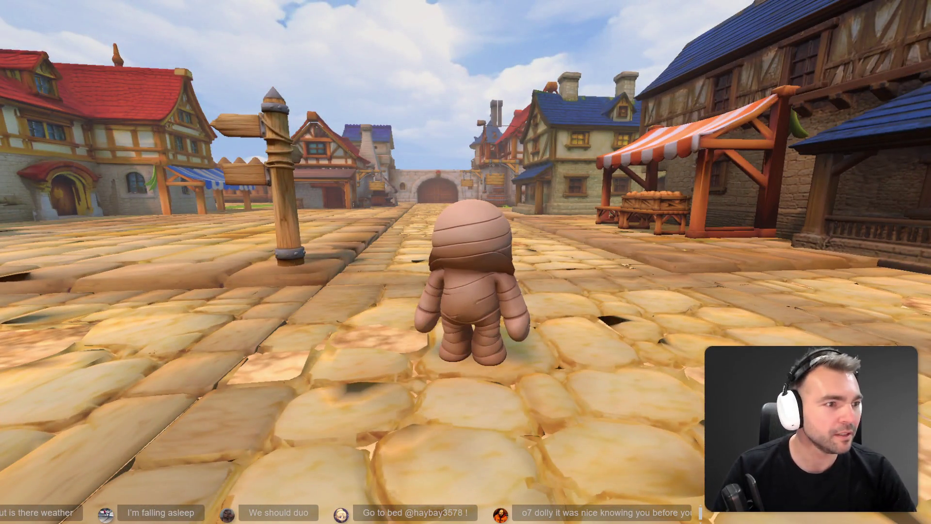
key(F8)
key(alt+Tab)
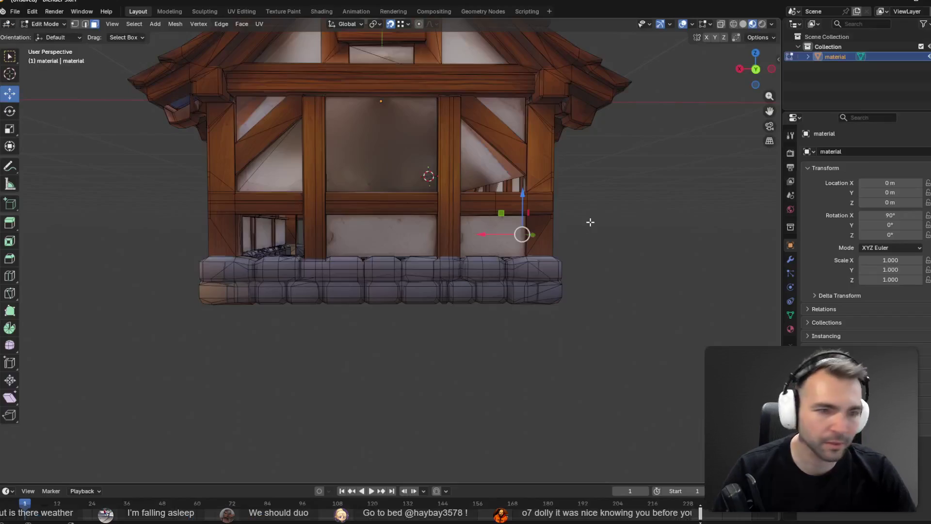
Select the upper-right triangular wall face and duplicate it in place
mouse_move(506, 169)
middle_down()
mouse_move(499, 155)
mouse_move(512, 110)
middle_up()
click(513, 109)
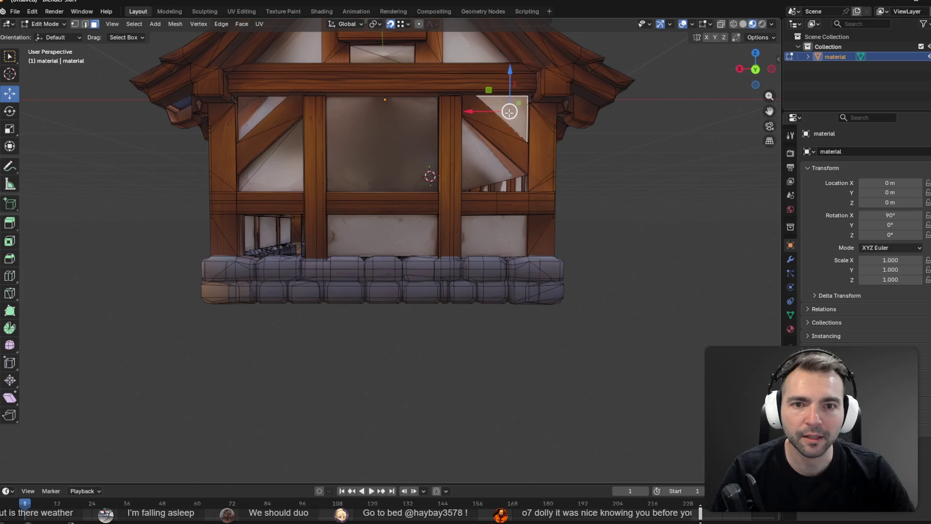
key(F3)
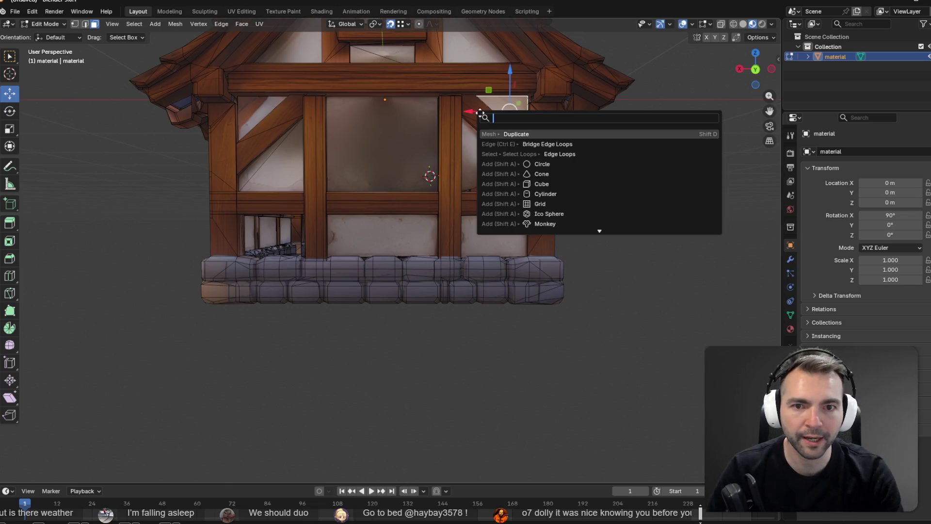
key(Return)
right_click(468, 173)
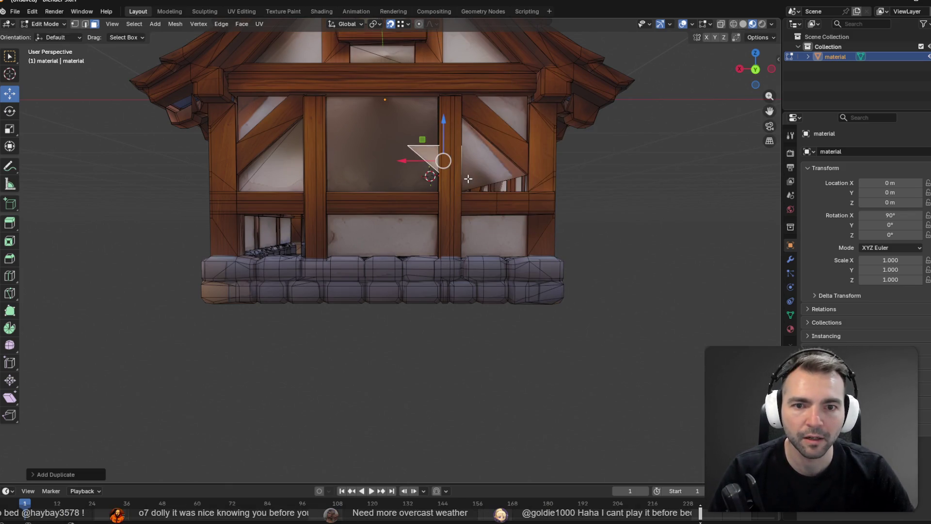
key(g)
key(z)
key(z)
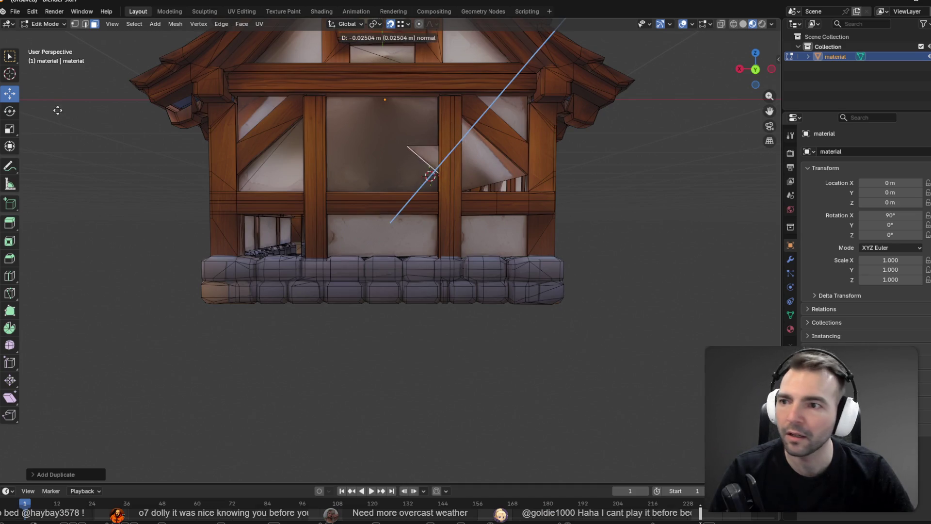
right_click(450, 135)
key(ctrl+z)
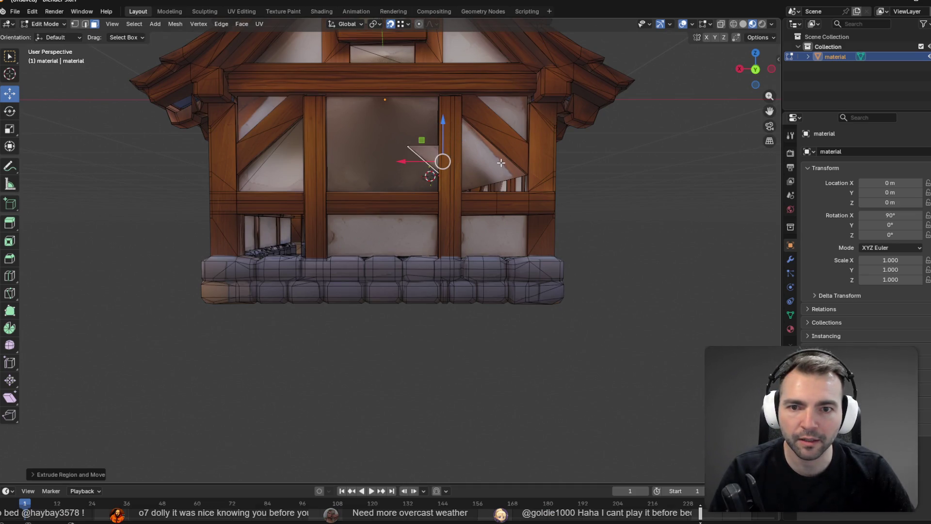
Rotate the duplicated triangle by -155 degrees and snap it to the top-right panel corner
middle_drag(448, 160, 437, 159)
click(10, 116)
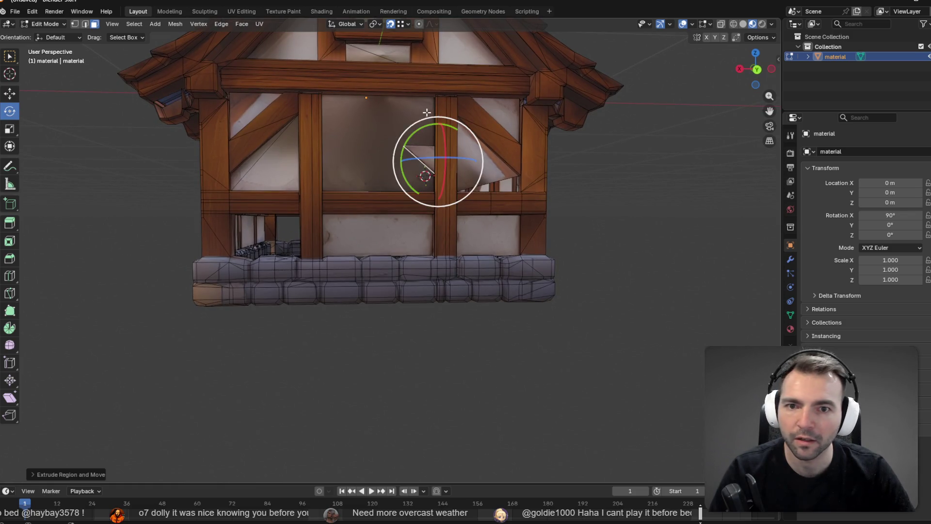
mouse_move(435, 122)
mouse_down()
mouse_move(490, 151)
mouse_move(556, 238)
mouse_move(432, 116)
mouse_move(245, 141)
mouse_move(310, 148)
mouse_up()
key(w)
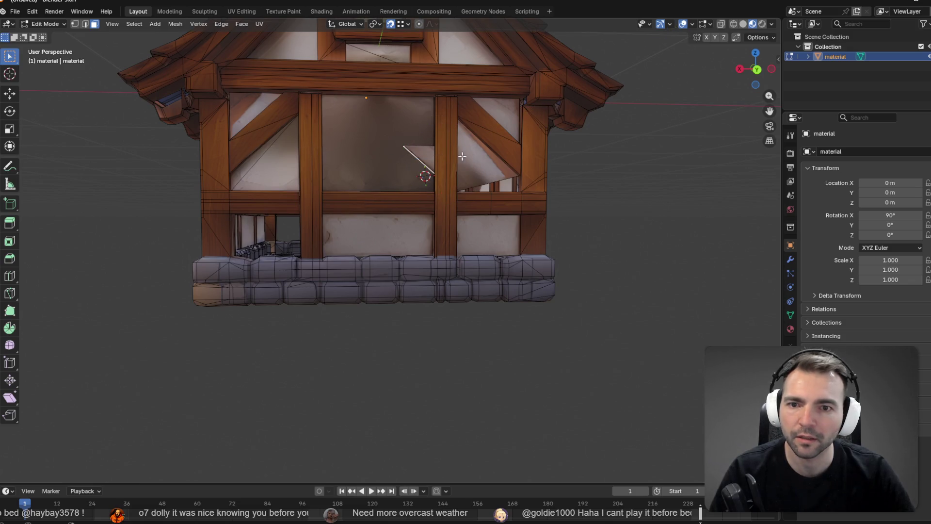
click(10, 73)
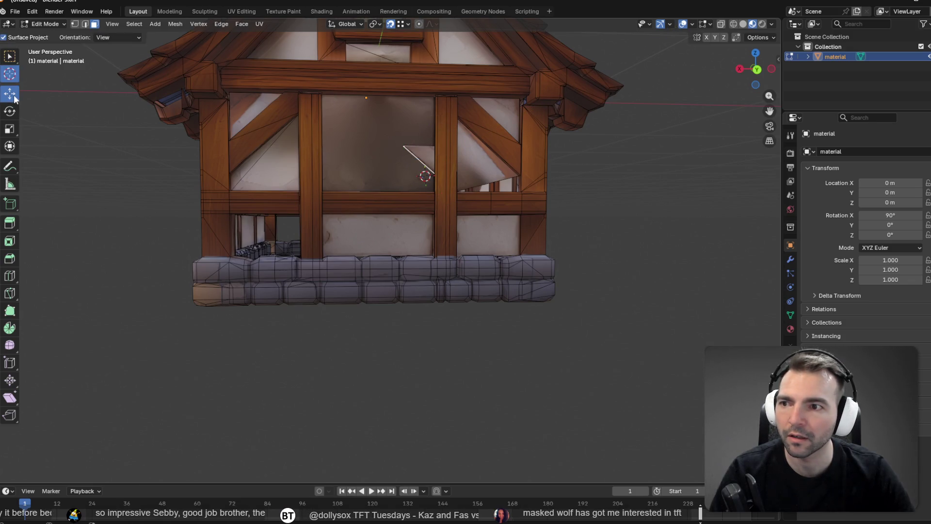
click(10, 94)
drag(438, 161, 630, 159)
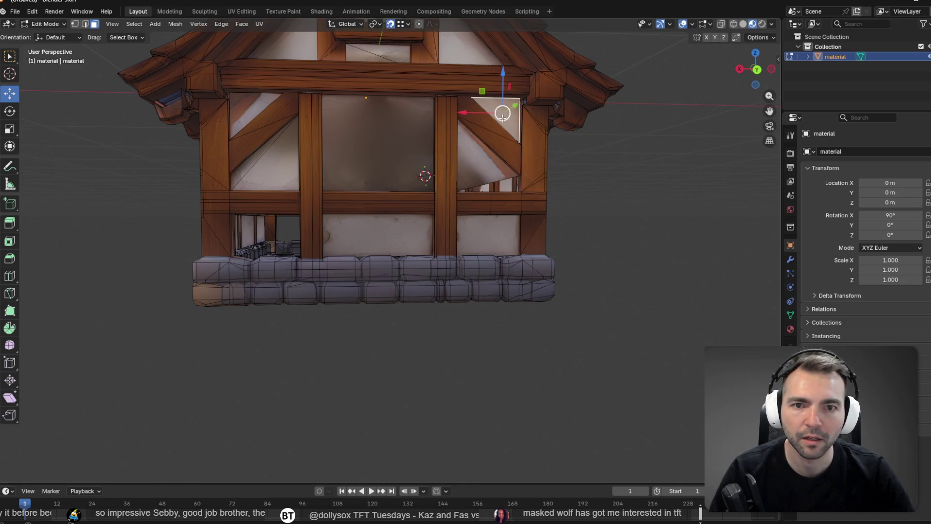
mouse_move(503, 116)
mouse_down()
mouse_move(588, 167)
mouse_move(588, 178)
mouse_up()
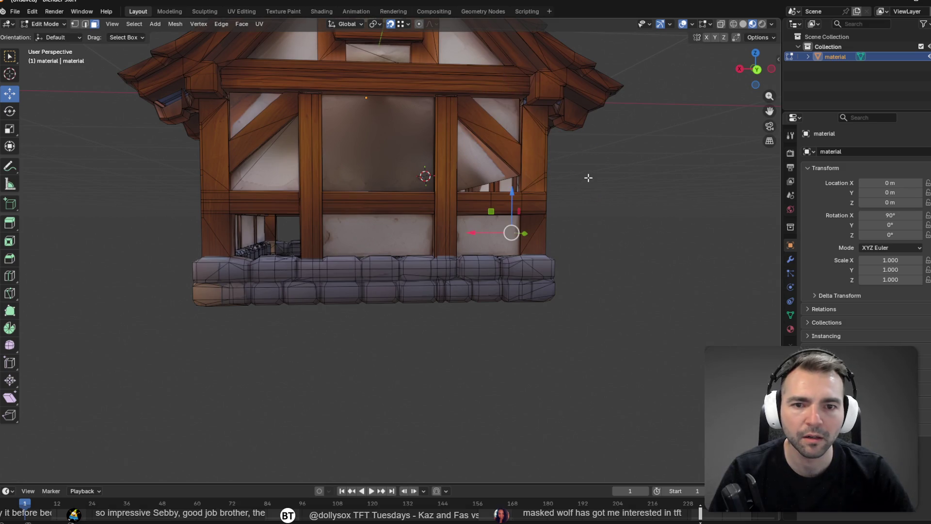
key(ctrl+z)
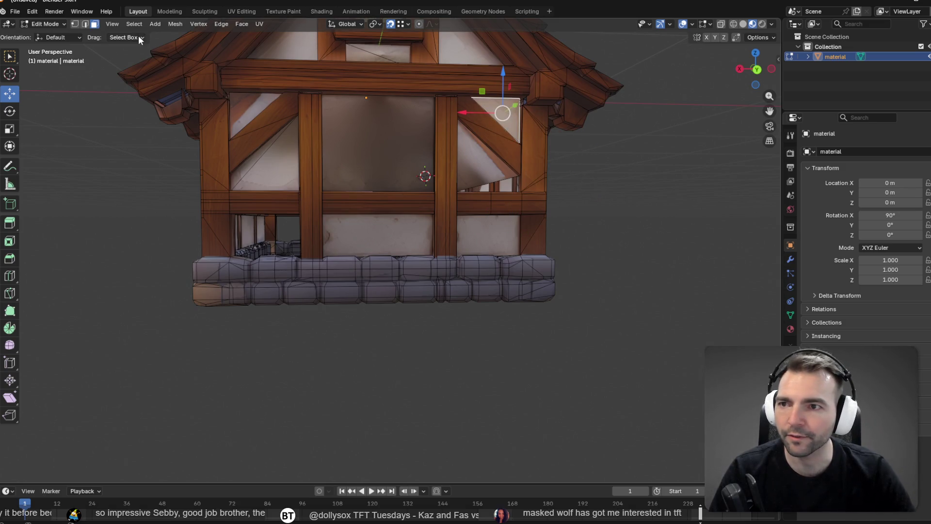
Duplicate the triangle again from the Mesh menu and rotate the copy by -145 degrees
click(174, 24)
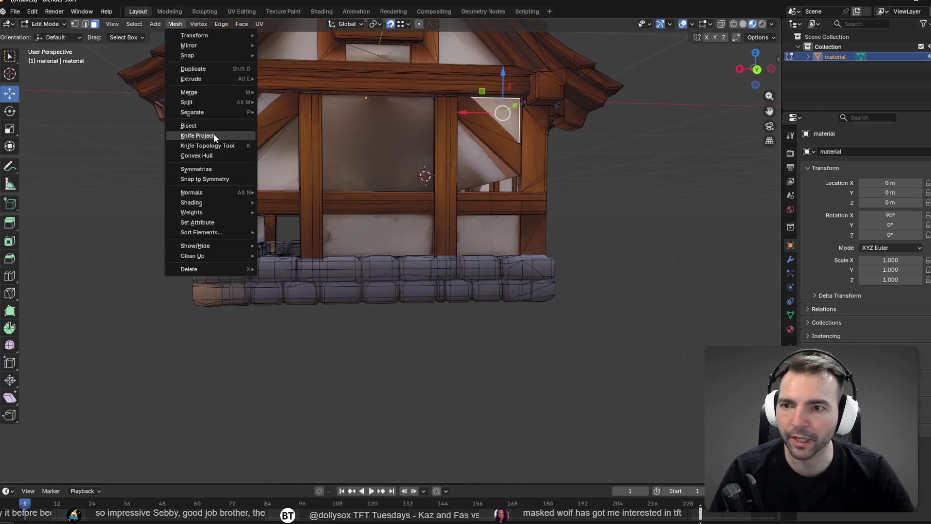
click(215, 71)
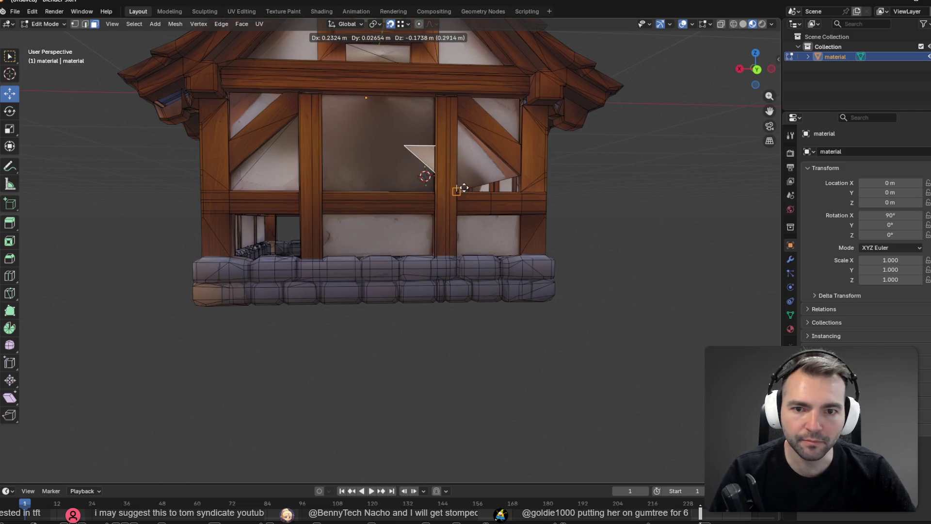
click(462, 189)
key(e)
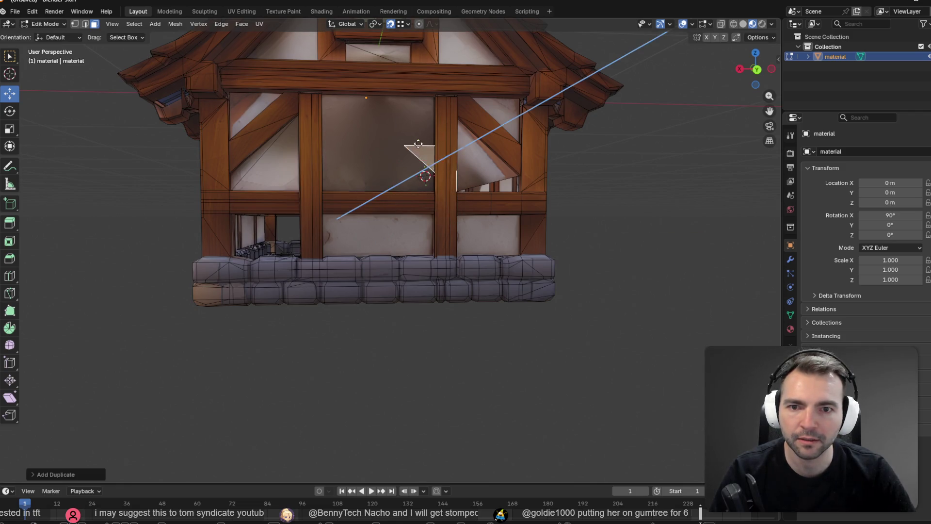
key(Escape)
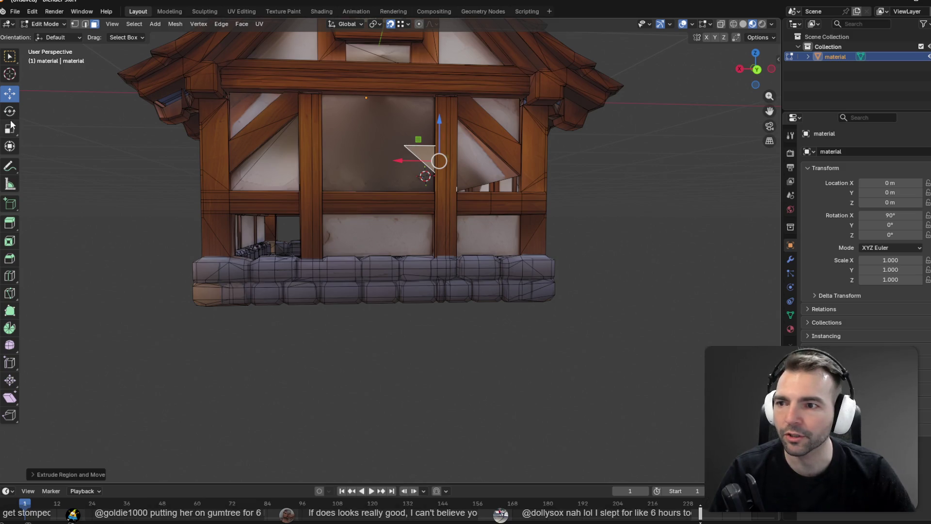
click(10, 112)
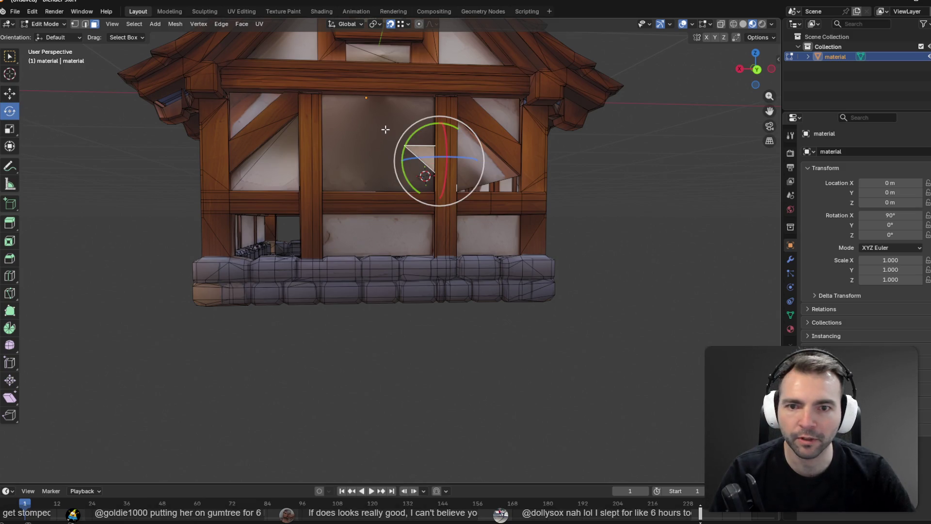
mouse_move(410, 135)
mouse_down()
mouse_move(485, 124)
mouse_move(547, 252)
mouse_move(443, 293)
mouse_move(488, 277)
mouse_move(545, 152)
mouse_move(520, 260)
mouse_move(620, 113)
mouse_up()
key(w)
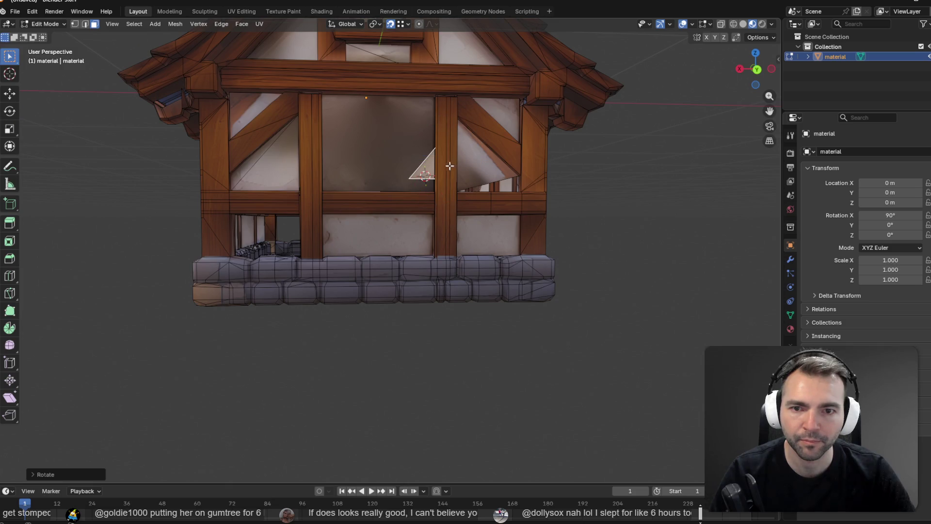
Move the rotated triangle into the lower window corner beneath the diagonal brace
click(16, 97)
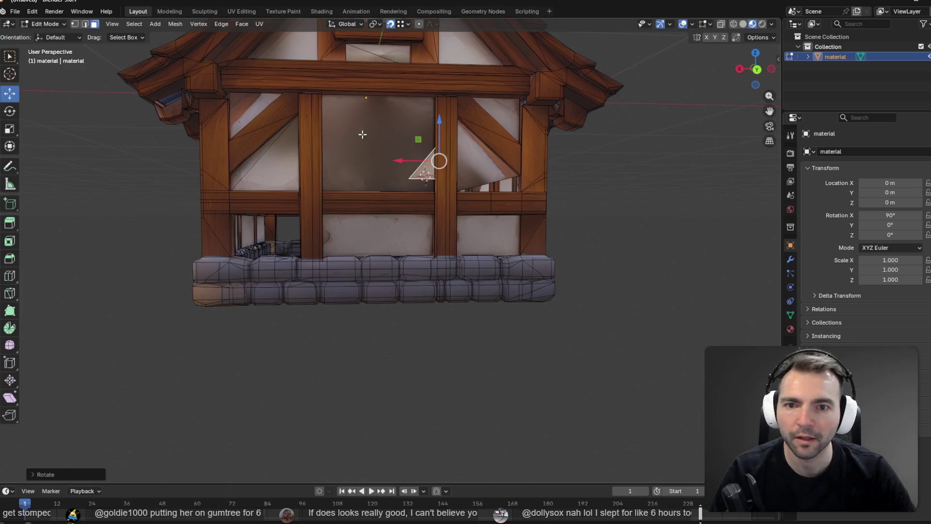
mouse_move(439, 163)
mouse_down()
mouse_move(523, 178)
mouse_move(487, 183)
mouse_move(503, 175)
mouse_up()
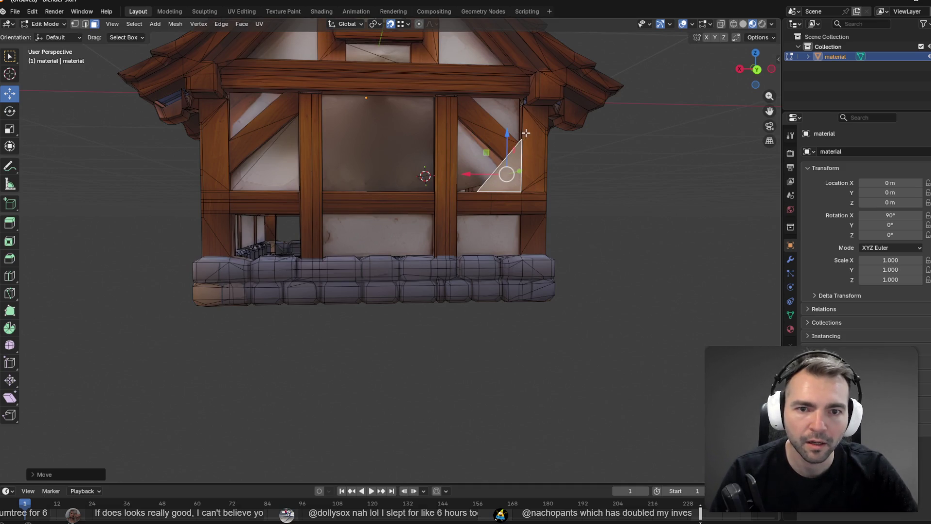
scroll(526, 133, up, 5)
shift+middle_drag(557, 193, 384, 398)
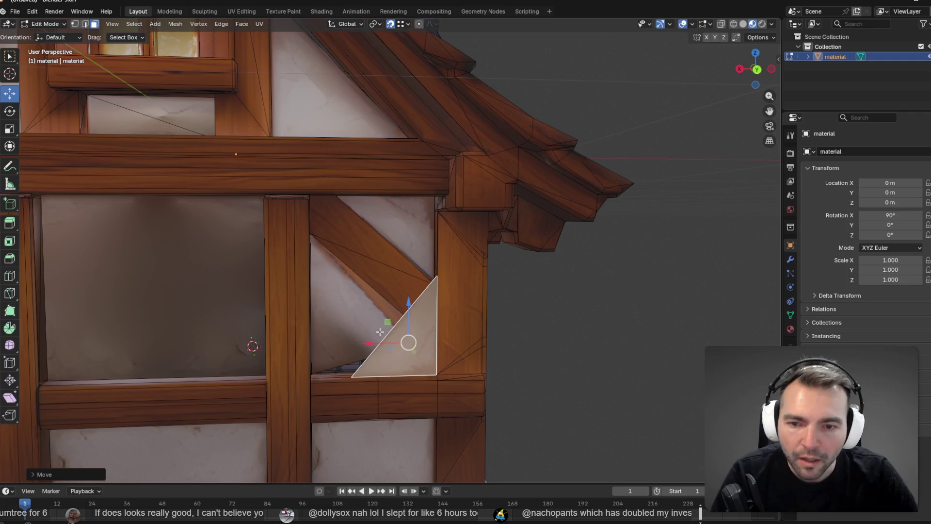
drag(413, 353, 429, 390)
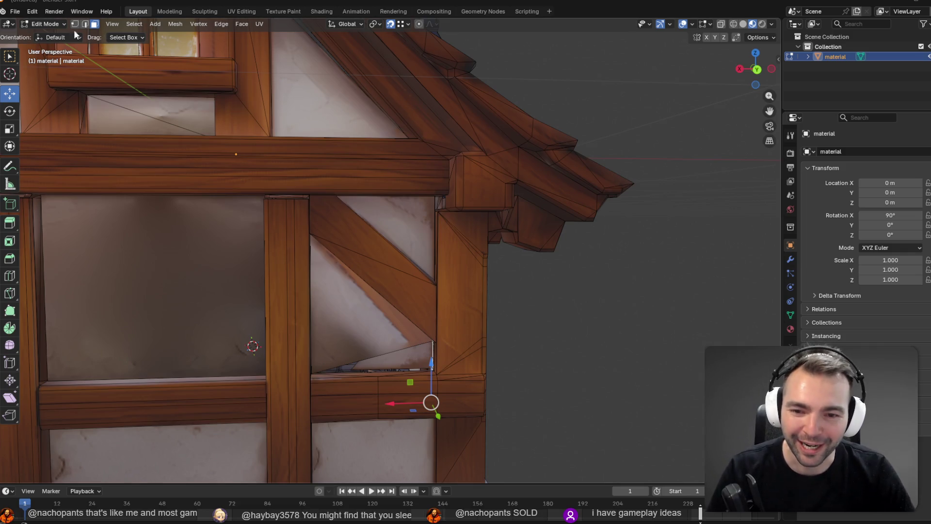
mouse_move(452, 318)
middle_down()
mouse_move(512, 308)
mouse_move(499, 291)
middle_up()
scroll(499, 291, up, 5)
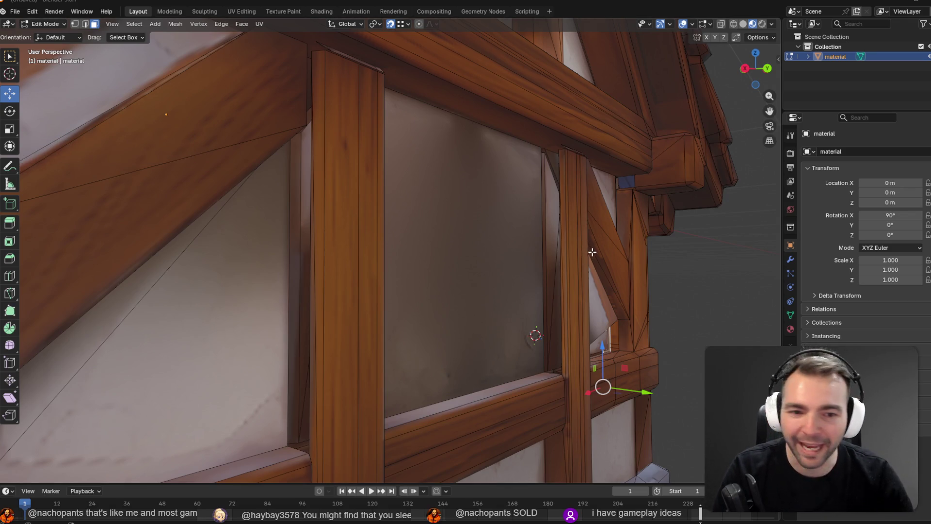
mouse_move(593, 252)
shift+middle_down()
mouse_move(582, 264)
mouse_move(702, 292)
mouse_move(583, 231)
mouse_move(460, 220)
shift+middle_up()
click(464, 243)
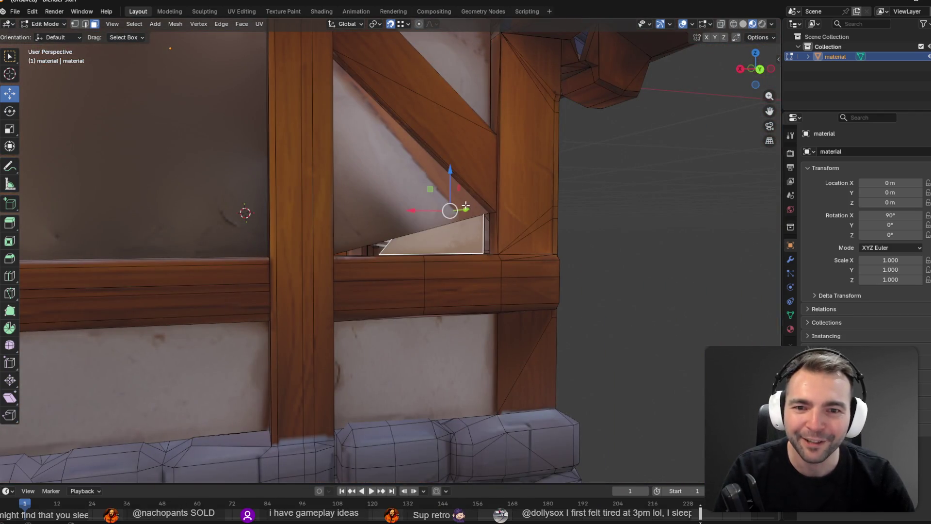
mouse_move(488, 253)
middle_down()
mouse_move(505, 285)
mouse_move(488, 274)
middle_up()
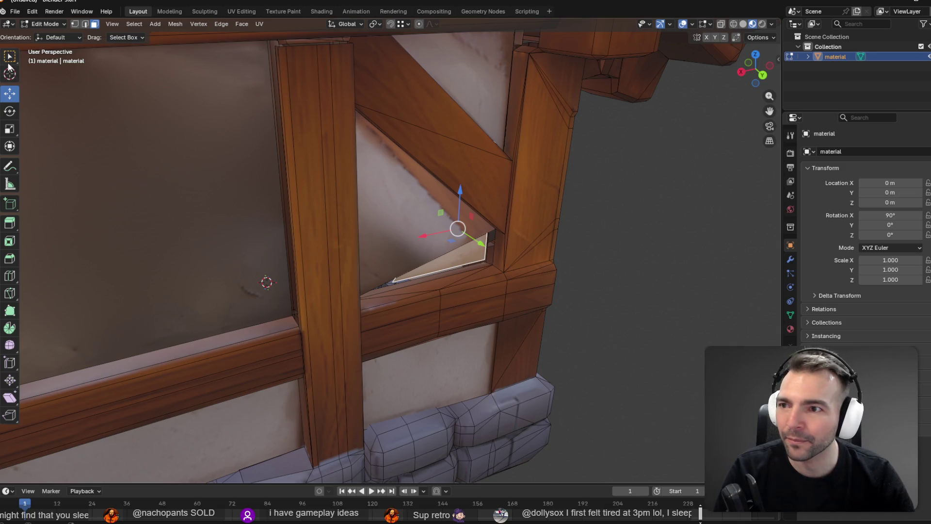
click(76, 24)
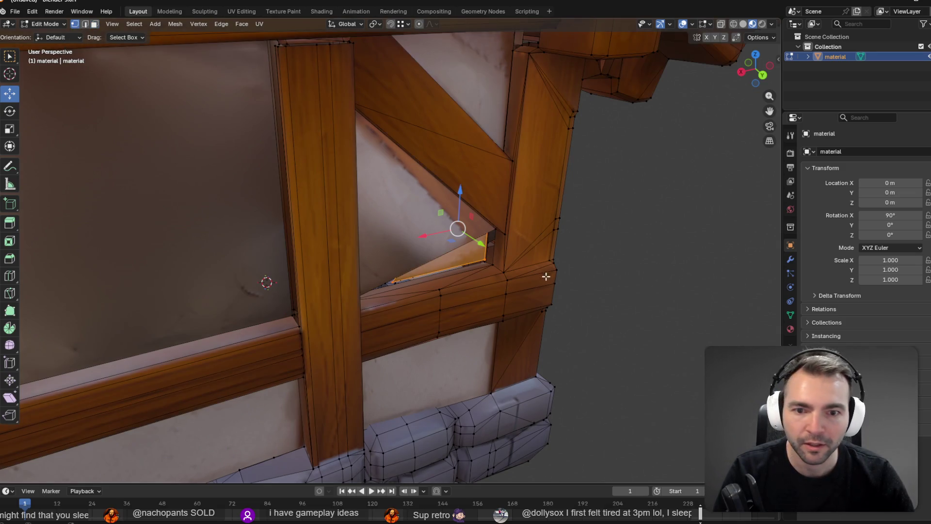
click(380, 23)
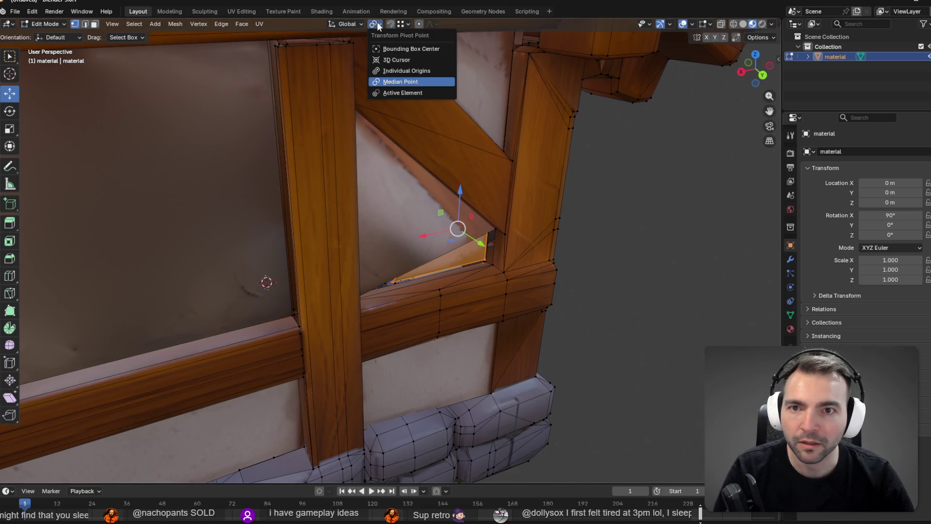
Set Vertex snapping, snap a vertex onto the beam corner, and move the triangle face into the corner
click(398, 24)
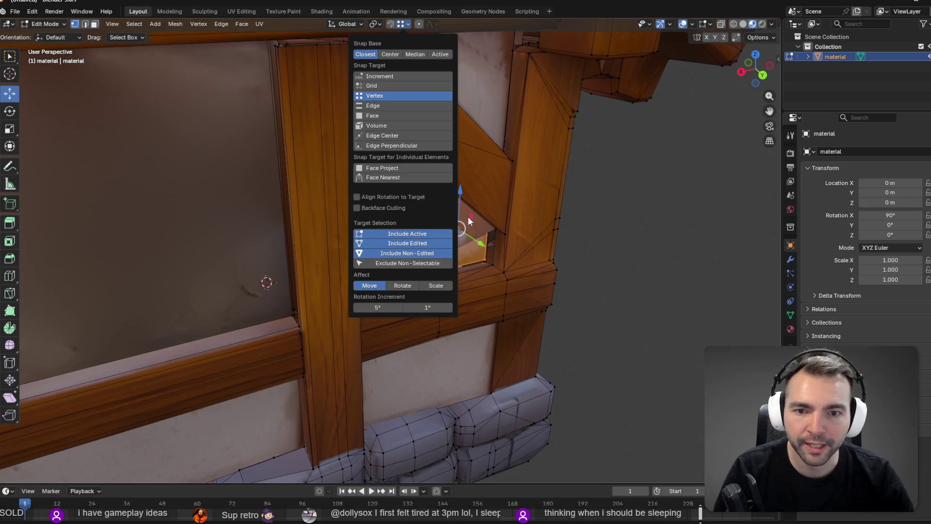
mouse_move(459, 226)
mouse_down()
mouse_move(480, 256)
mouse_move(448, 231)
mouse_up()
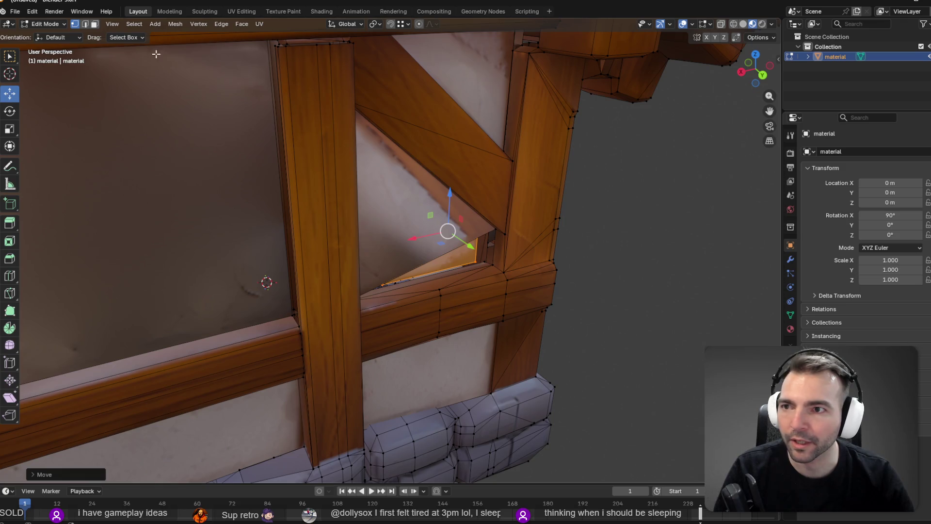
key(shift+Tab)
drag(474, 259, 489, 264)
key(alt+a)
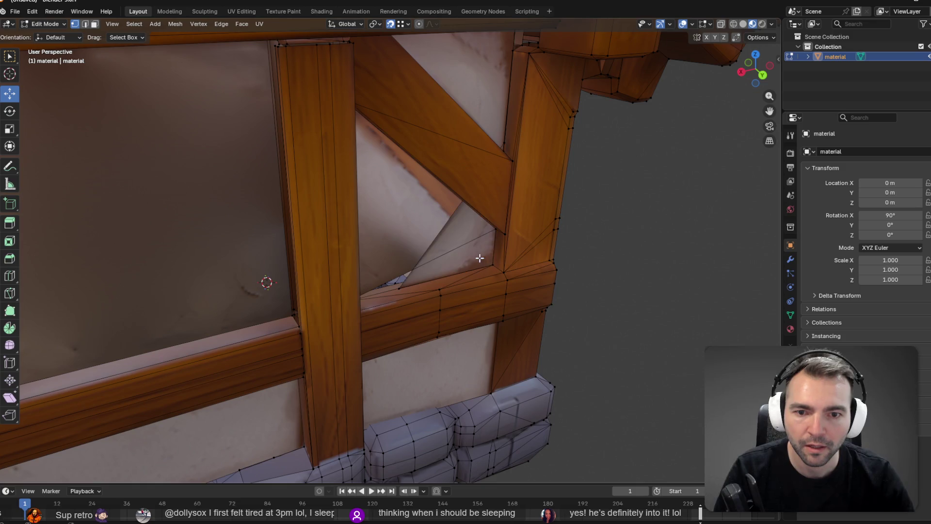
click(466, 233)
mouse_move(466, 233)
mouse_down()
mouse_move(461, 199)
mouse_move(497, 265)
mouse_up()
mouse_move(551, 264)
middle_down()
mouse_move(536, 236)
mouse_move(542, 255)
middle_up()
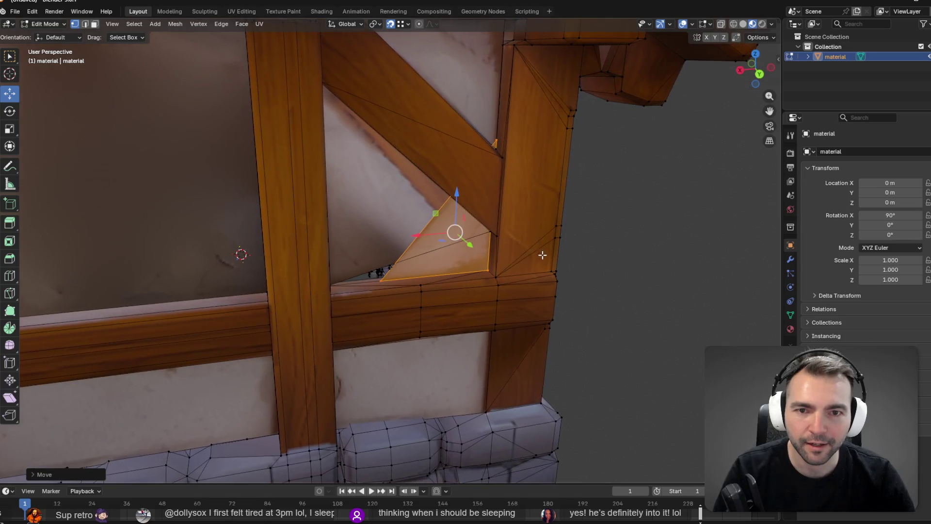
Drag the triangle's corners down onto the beam and left to the post, then inspect
click(495, 144)
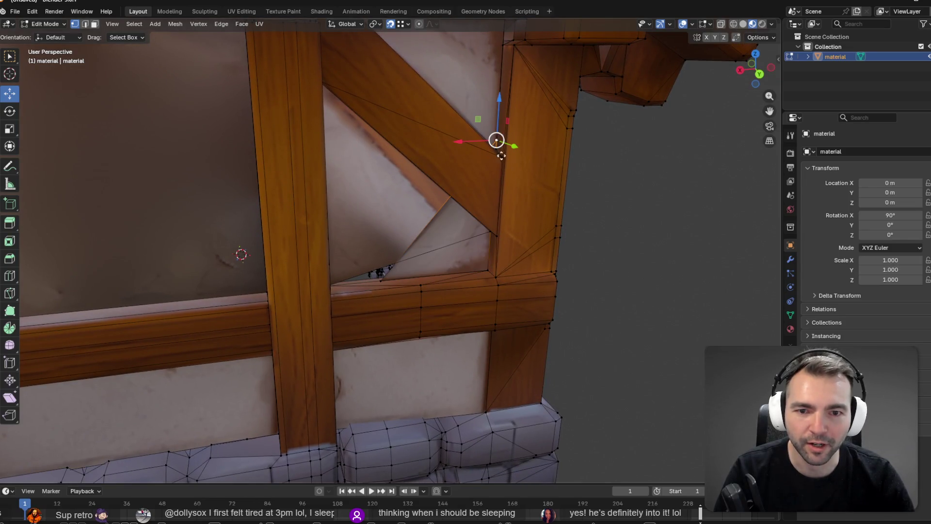
drag(496, 140, 490, 232)
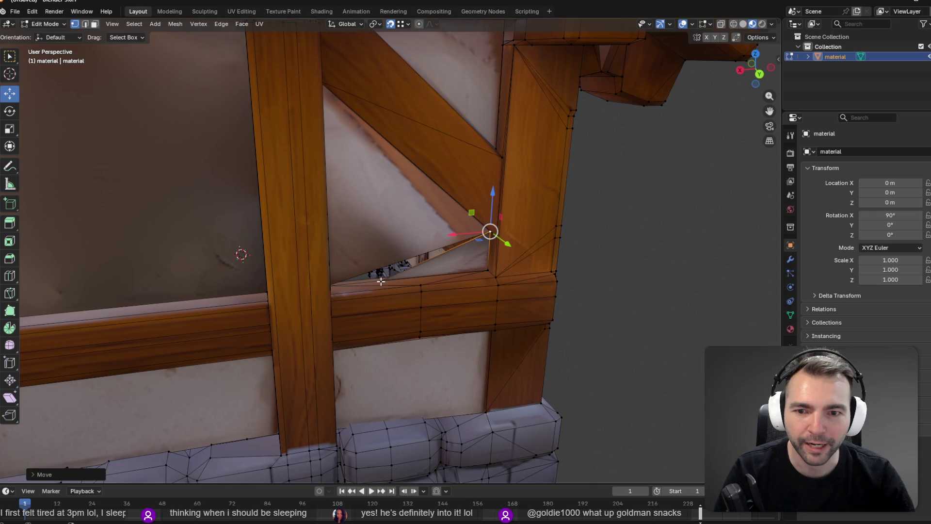
click(380, 280)
mouse_move(380, 279)
mouse_down()
mouse_move(329, 293)
mouse_move(327, 283)
mouse_move(329, 293)
mouse_move(329, 286)
mouse_up()
mouse_move(497, 285)
middle_down()
mouse_move(453, 256)
mouse_move(409, 276)
mouse_move(500, 276)
mouse_move(634, 258)
middle_up()
scroll(582, 257, down, 4)
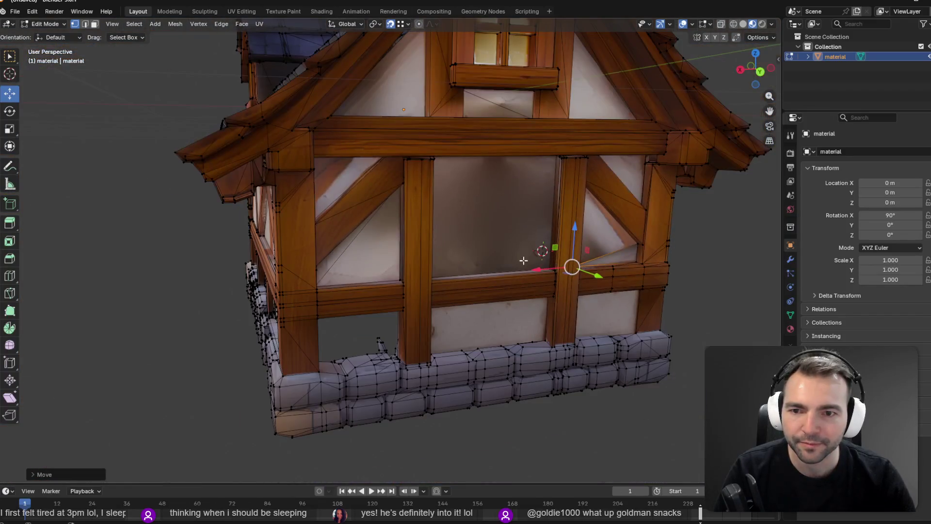
Select a plaster wall panel in face mode and duplicate it toward the empty lower opening
scroll(468, 236, up, 2)
shift+middle_drag(467, 236, 459, 197)
click(586, 215)
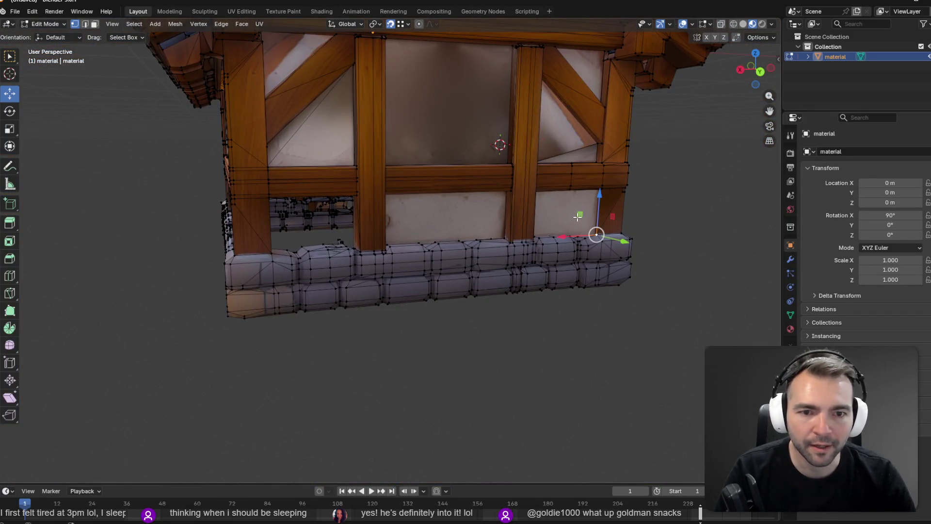
click(95, 24)
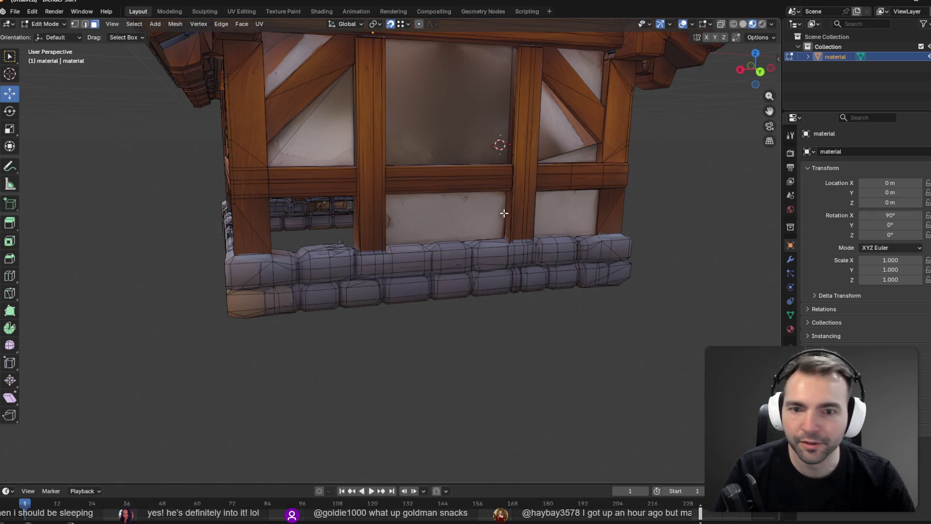
click(573, 216)
key(F3)
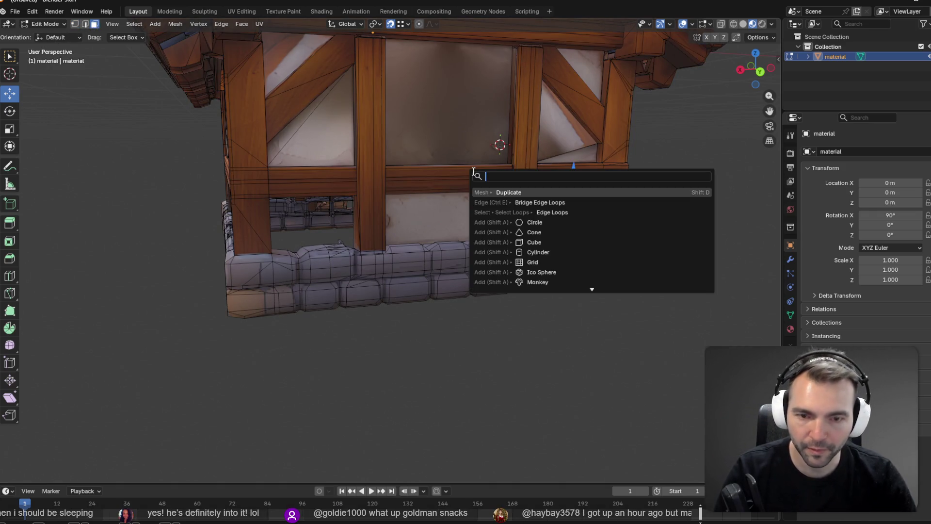
key(Return)
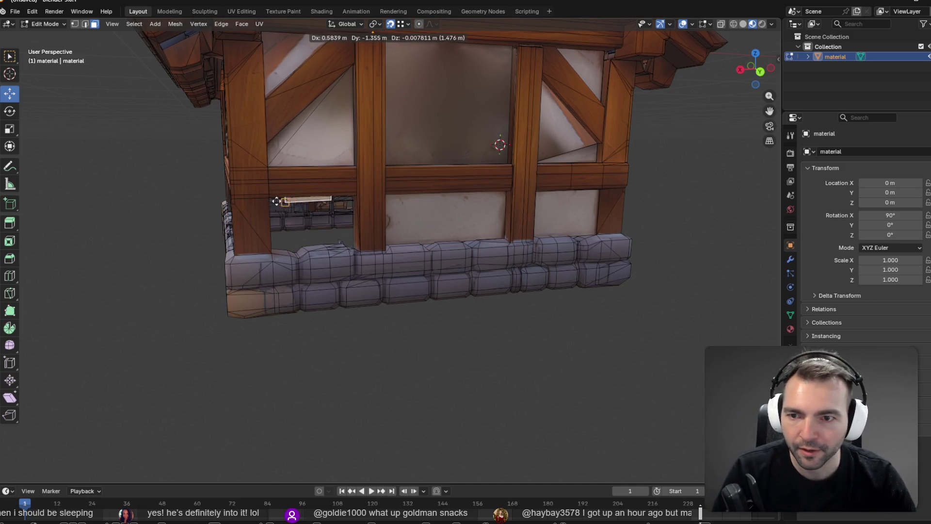
click(261, 198)
Move the copied panel further into the lower opening above the stone base
mouse_move(451, 230)
middle_down()
mouse_move(461, 248)
mouse_move(420, 248)
middle_up()
scroll(442, 248, up, 4)
mouse_move(388, 280)
middle_down()
mouse_move(371, 240)
mouse_move(388, 243)
middle_up()
scroll(370, 237, up, 1)
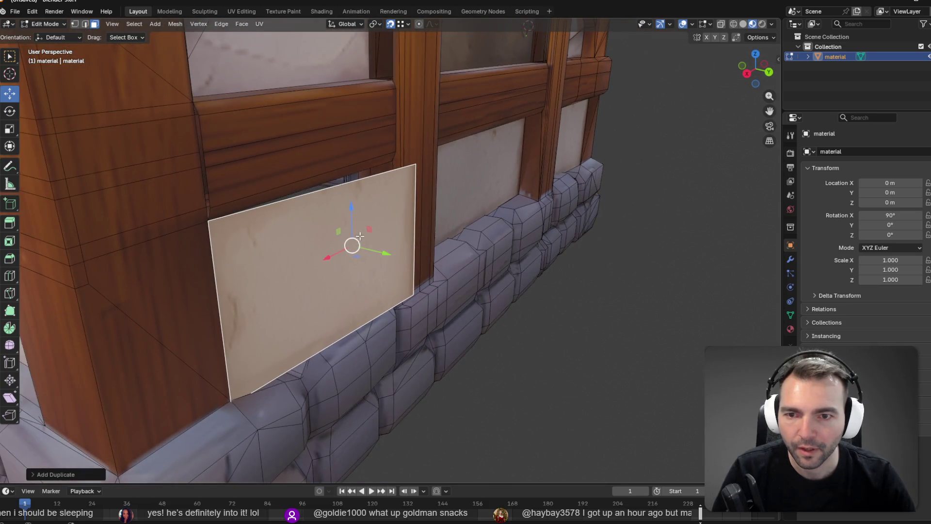
key(g)
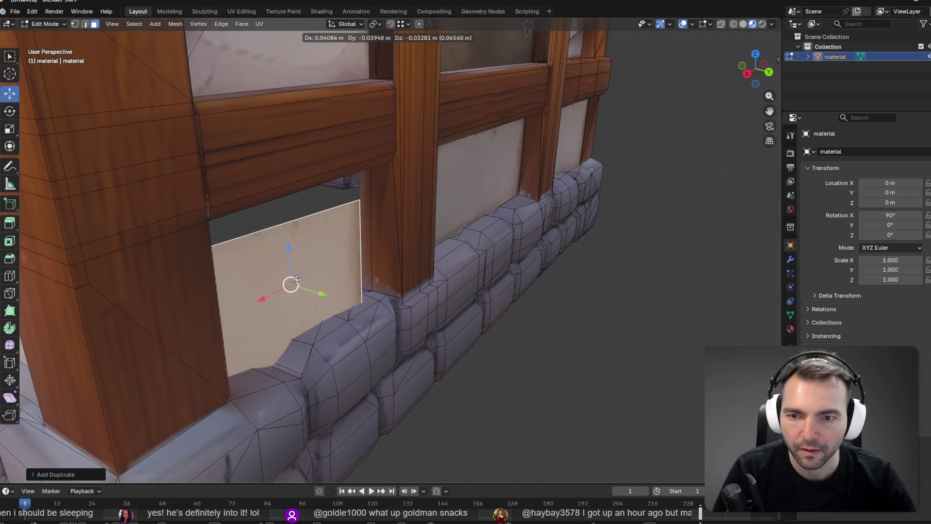
click(339, 240)
With snapping on, snap the panel flush into the opening beside the post
key(shift+Tab)
key(g)
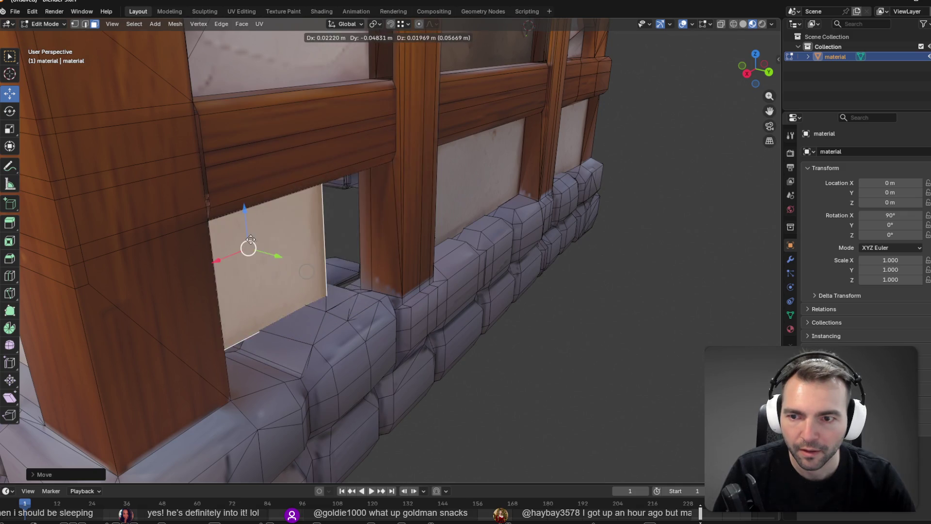
click(320, 225)
mouse_move(387, 261)
middle_down()
mouse_move(284, 206)
mouse_move(284, 214)
middle_up()
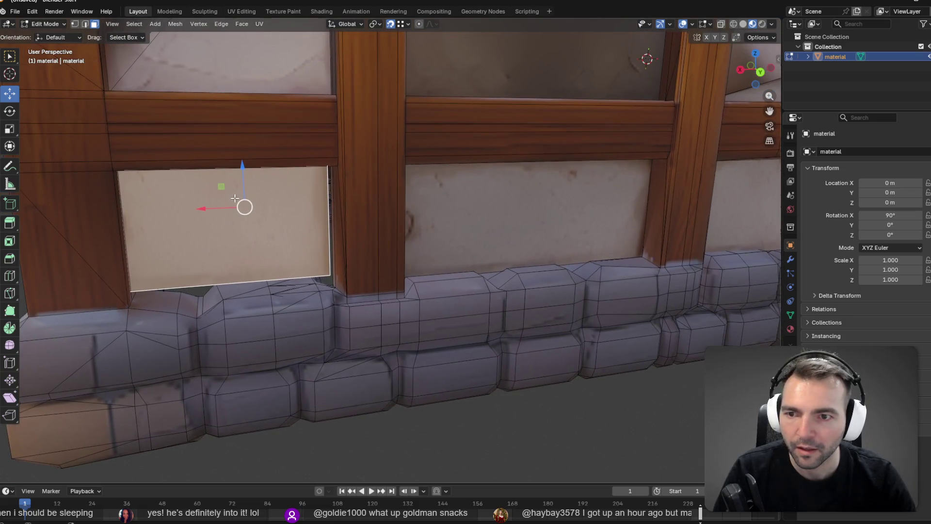
key(g)
click(117, 171)
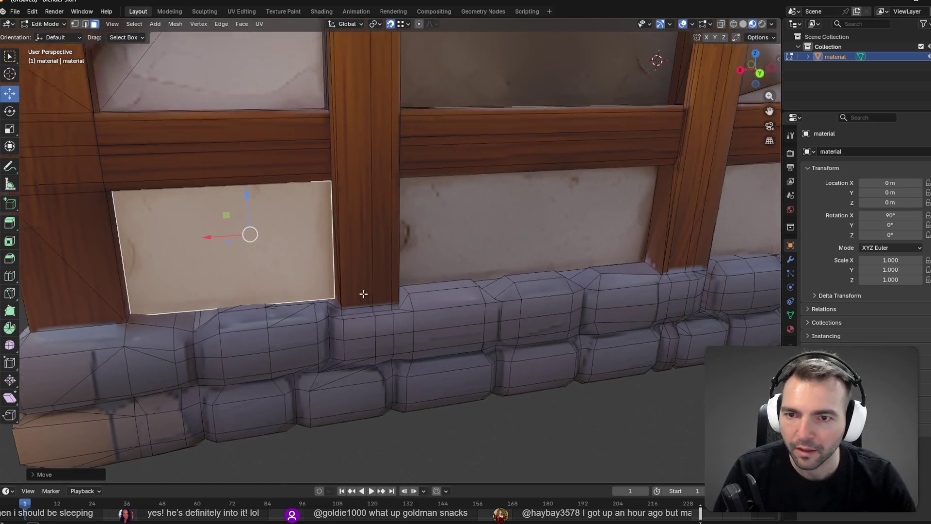
scroll(379, 305, down, 8)
middle_drag(358, 251, 592, 246)
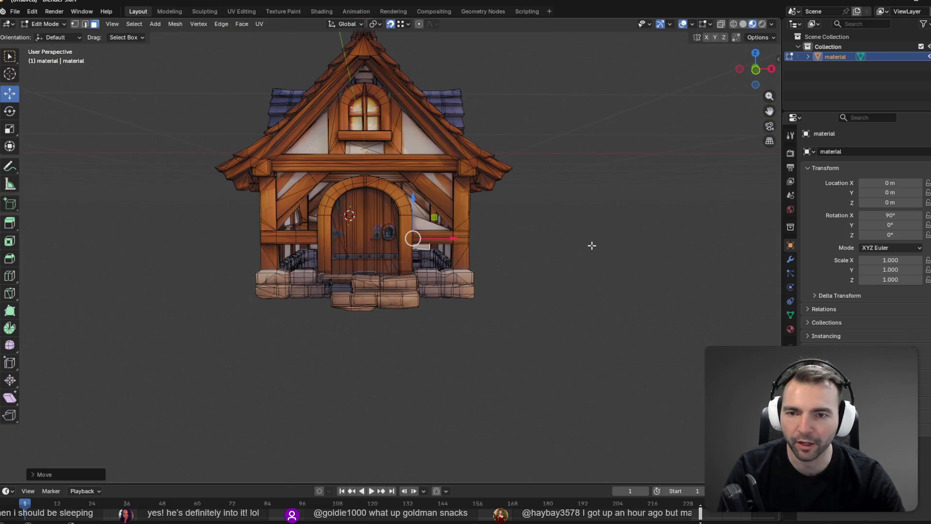
Select a wall panel on the long side and move a copy near the front door
scroll(412, 240, up, 5)
scroll(412, 240, down, 5)
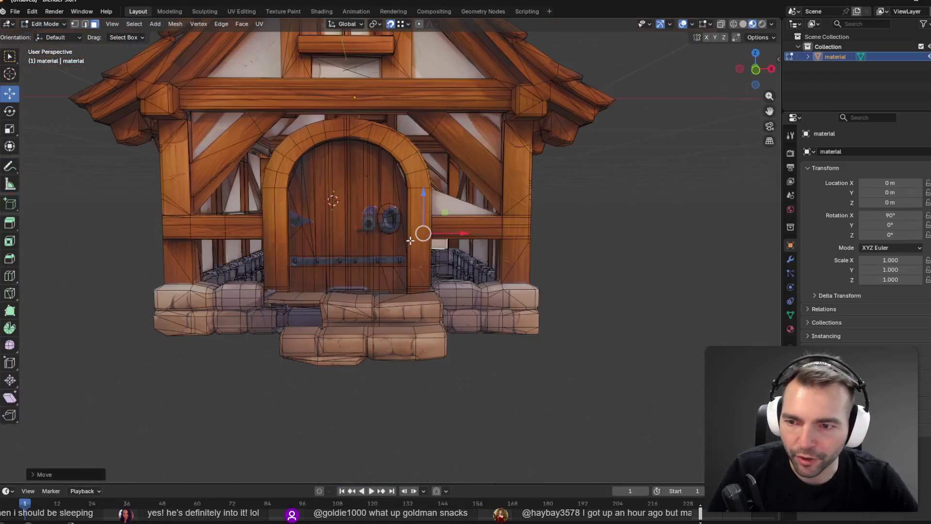
mouse_move(414, 241)
middle_down()
mouse_move(445, 245)
mouse_move(441, 235)
mouse_move(249, 246)
mouse_move(315, 243)
mouse_move(307, 240)
mouse_move(213, 264)
mouse_move(397, 210)
mouse_move(437, 255)
mouse_move(410, 239)
mouse_move(354, 232)
middle_up()
scroll(249, 246, down, 2)
click(368, 232)
scroll(437, 255, up, 4)
scroll(437, 254, down, 3)
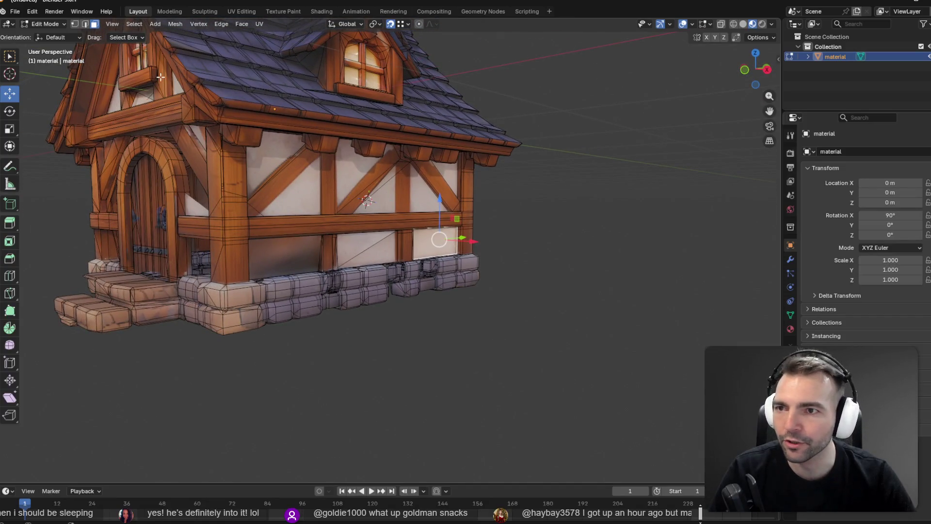
key(F3)
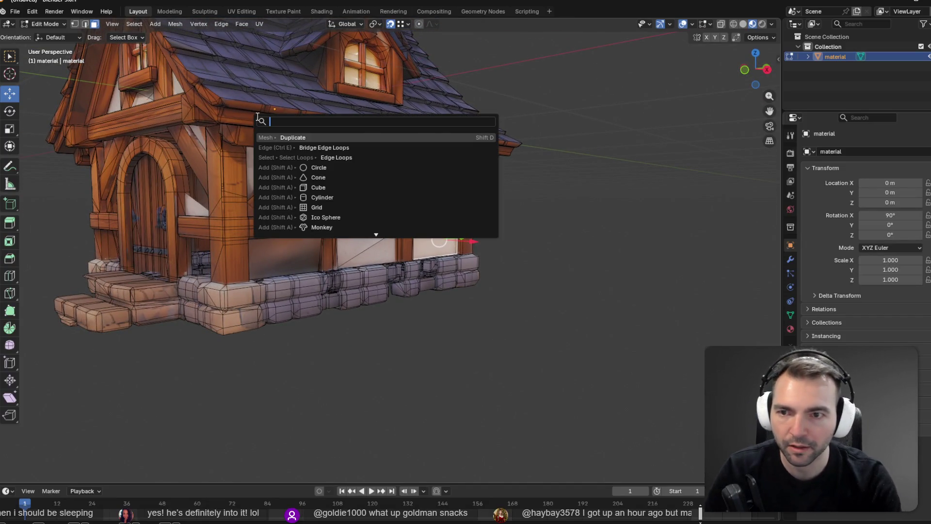
key(Escape)
key(g)
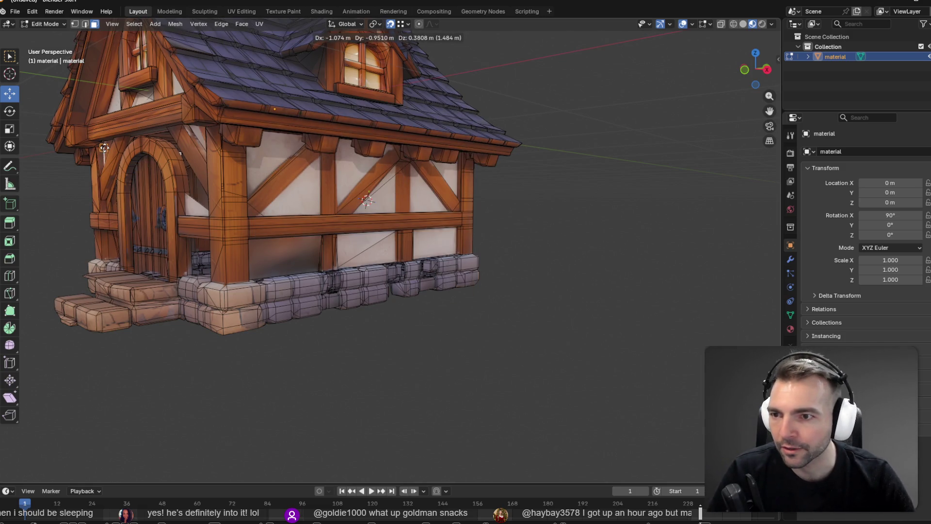
click(106, 142)
Extrude and rotate the panel piece, undoing a trial shift along X
key(e)
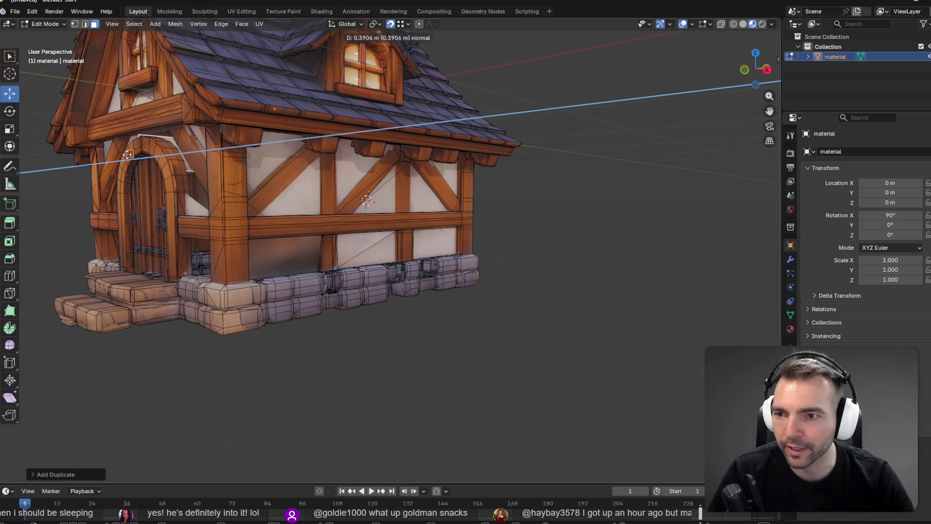
click(158, 147)
middle_drag(158, 147, 82, 143)
click(9, 111)
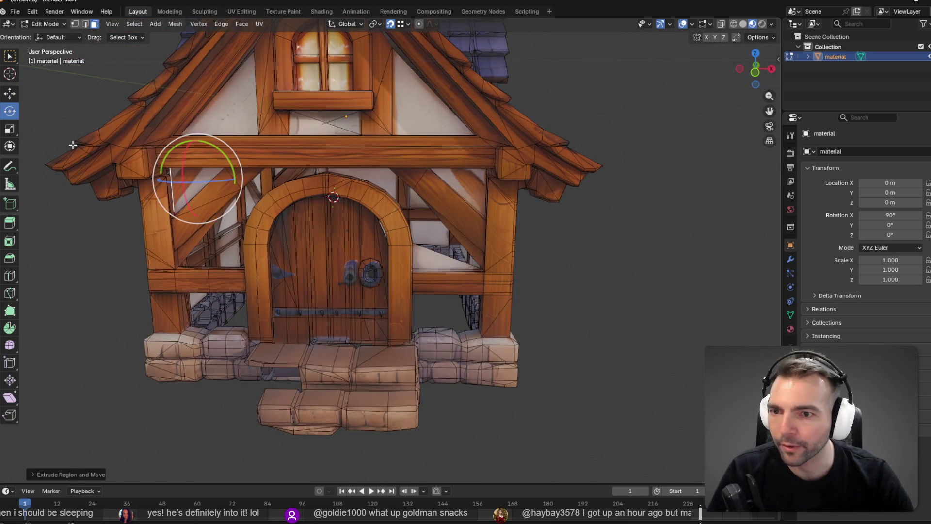
drag(213, 184, 97, 190)
mouse_move(97, 189)
middle_down()
mouse_move(338, 210)
mouse_move(316, 207)
middle_up()
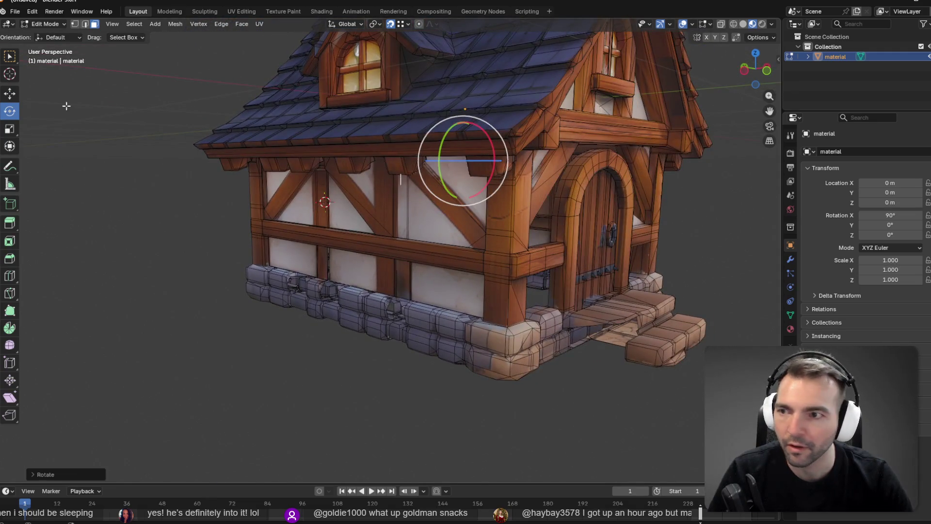
click(11, 93)
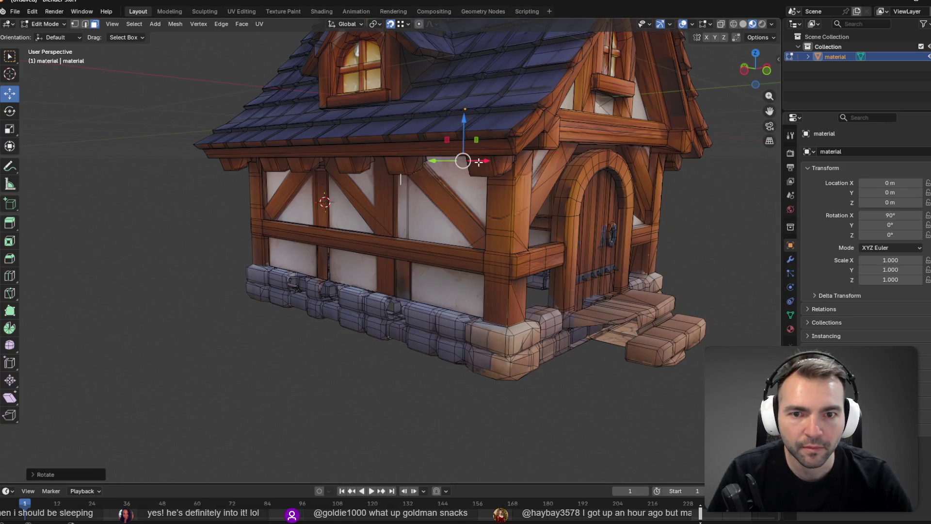
drag(479, 162, 791, 163)
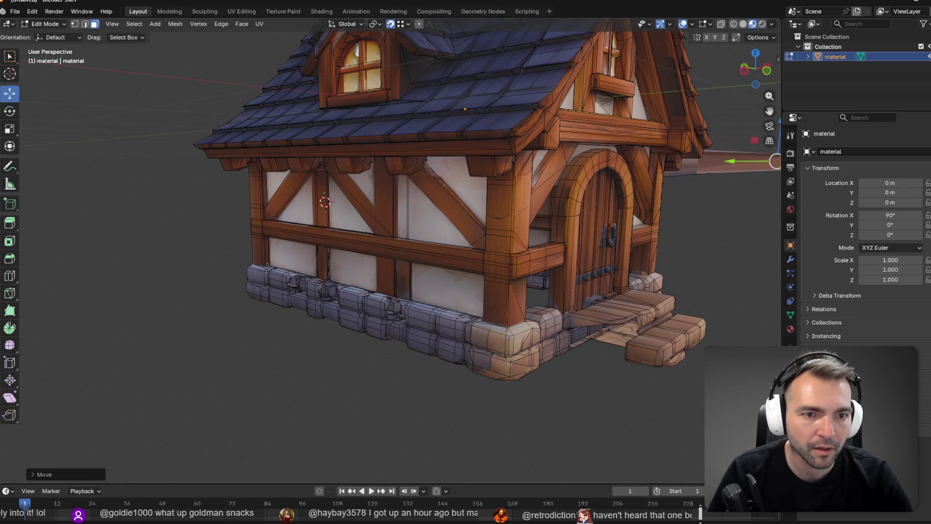
key(ctrl+z)
Move the panel piece along Y and slide it sideways in front of the door
mouse_move(632, 224)
middle_down()
mouse_move(588, 210)
mouse_move(645, 208)
middle_up()
mouse_move(280, 195)
middle_down()
mouse_move(310, 212)
mouse_move(282, 196)
mouse_move(306, 183)
middle_up()
key(g)
key(y)
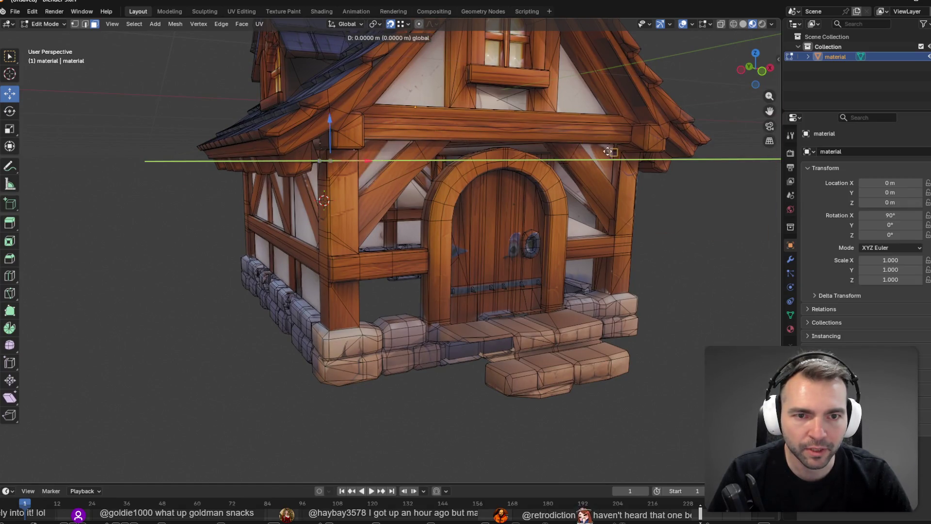
click(543, 336)
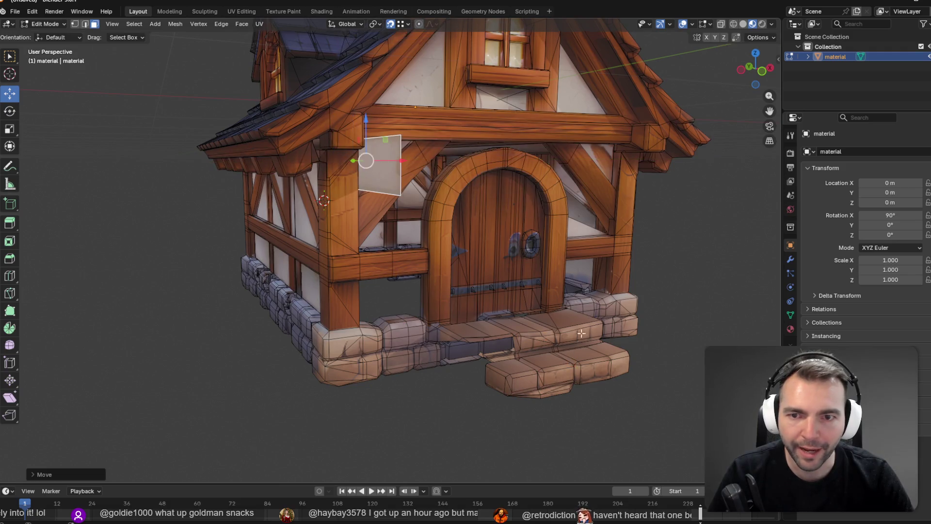
middle_drag(543, 336, 541, 280)
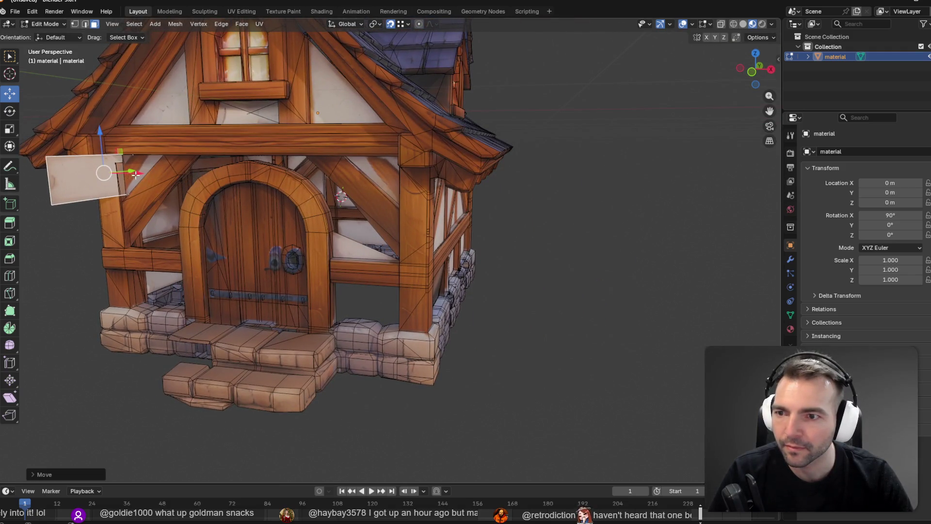
middle_drag(135, 175, 131, 182)
mouse_move(130, 195)
mouse_down()
mouse_move(102, 198)
mouse_move(117, 186)
mouse_up()
mouse_move(116, 186)
middle_down()
mouse_move(183, 259)
mouse_move(173, 232)
middle_up()
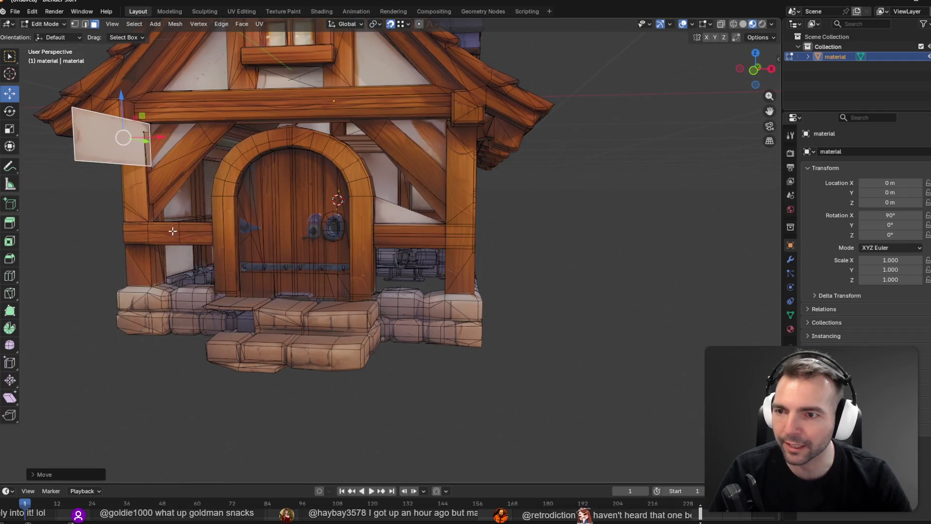
In vertex mode, pull the panel's corners down toward the steps and up onto the front beam
key(Tab)
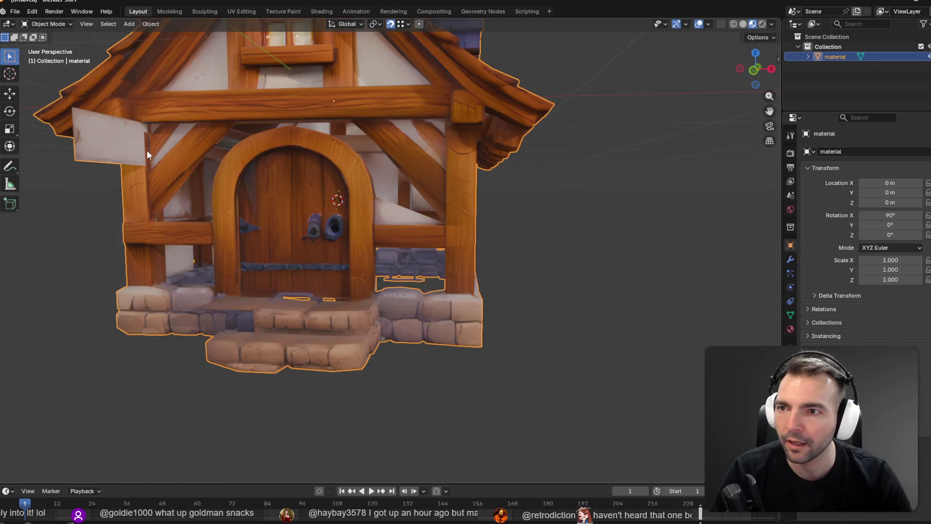
key(Tab)
click(75, 25)
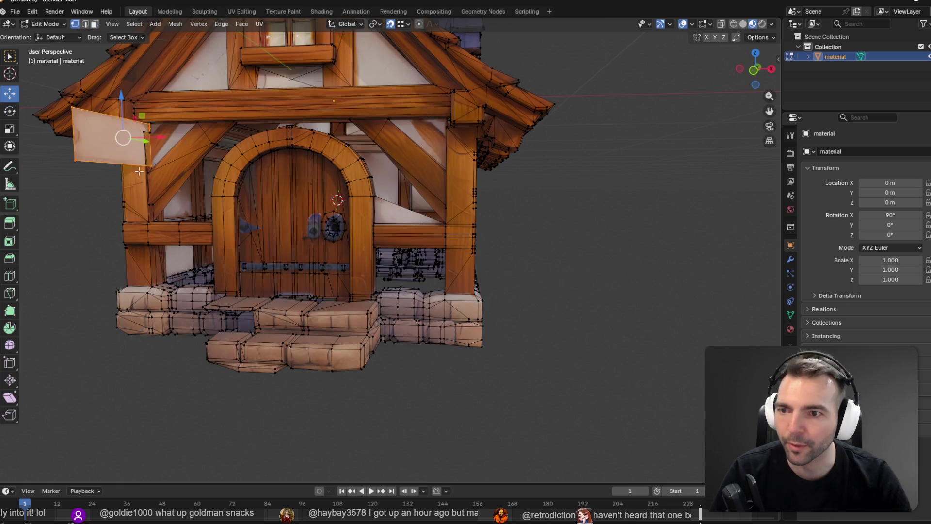
click(152, 165)
mouse_move(152, 166)
mouse_down()
mouse_move(150, 228)
mouse_move(172, 283)
mouse_move(162, 281)
mouse_up()
click(76, 161)
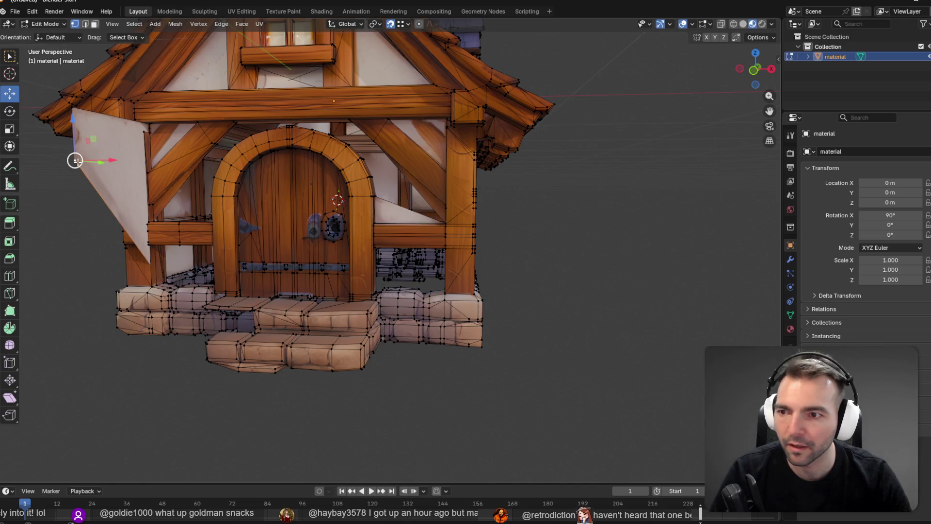
mouse_move(75, 161)
mouse_down()
mouse_move(356, 271)
mouse_move(445, 294)
mouse_up()
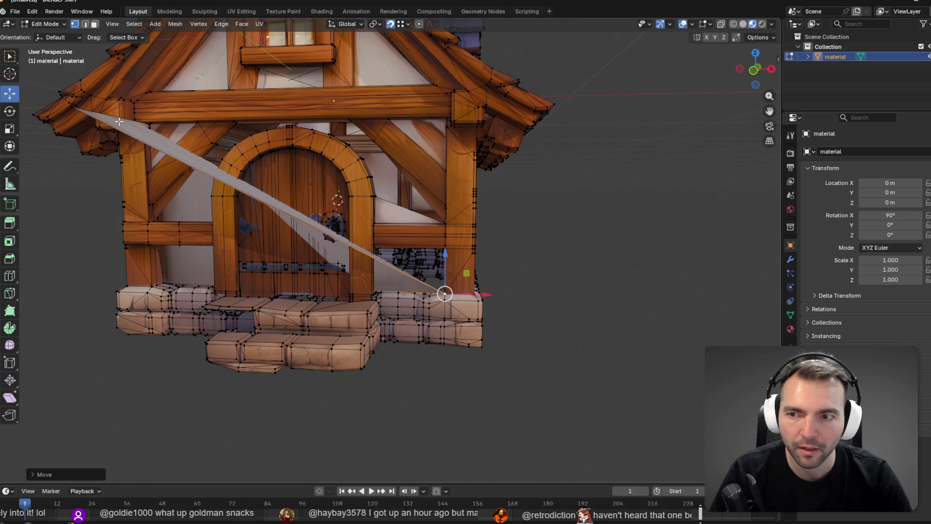
click(72, 105)
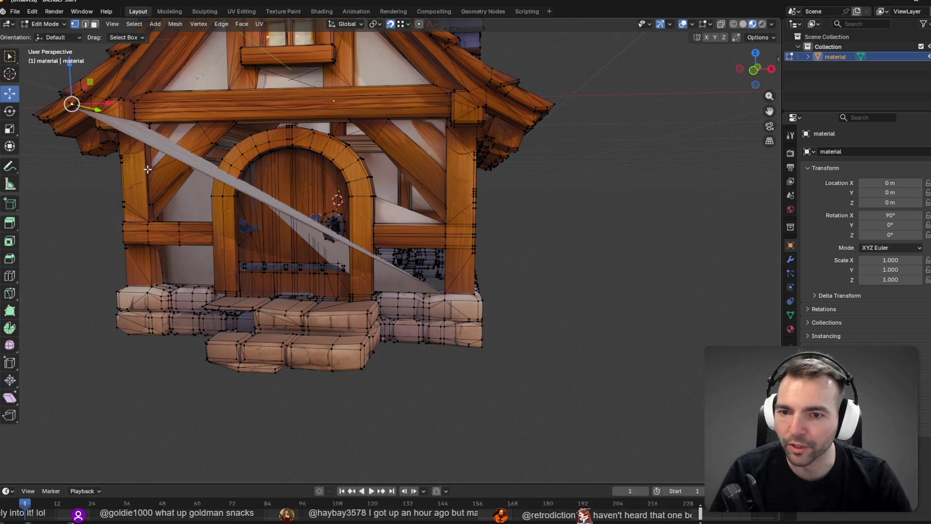
middle_drag(147, 169, 170, 170)
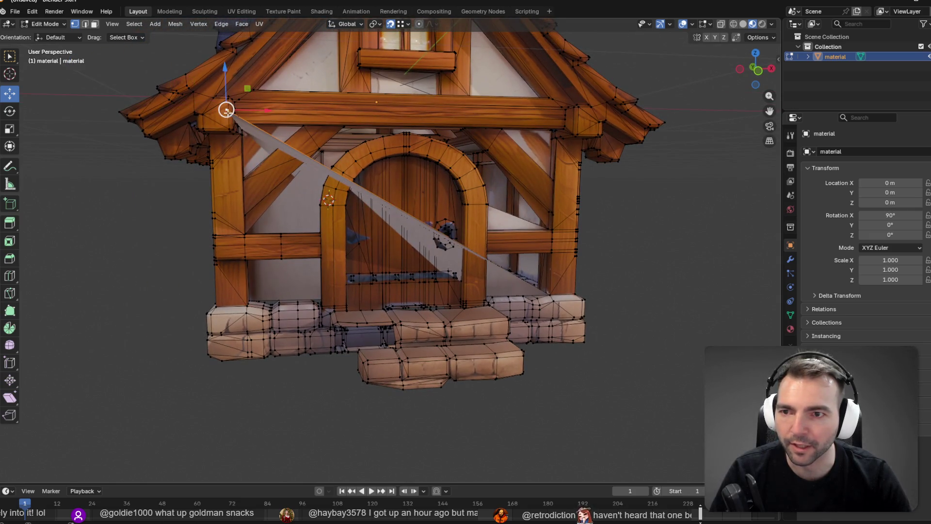
mouse_move(224, 109)
mouse_down()
mouse_move(551, 139)
mouse_move(551, 131)
mouse_up()
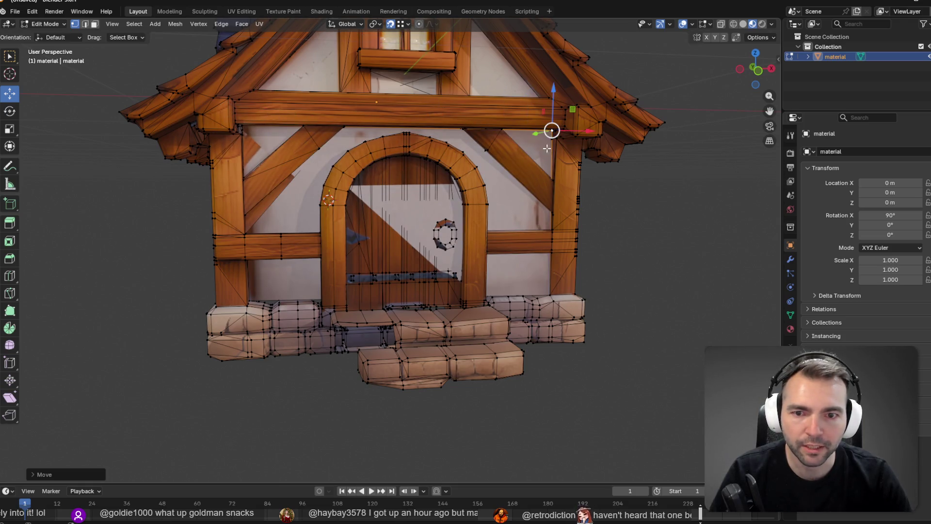
middle_drag(478, 233, 483, 213)
key(Tab)
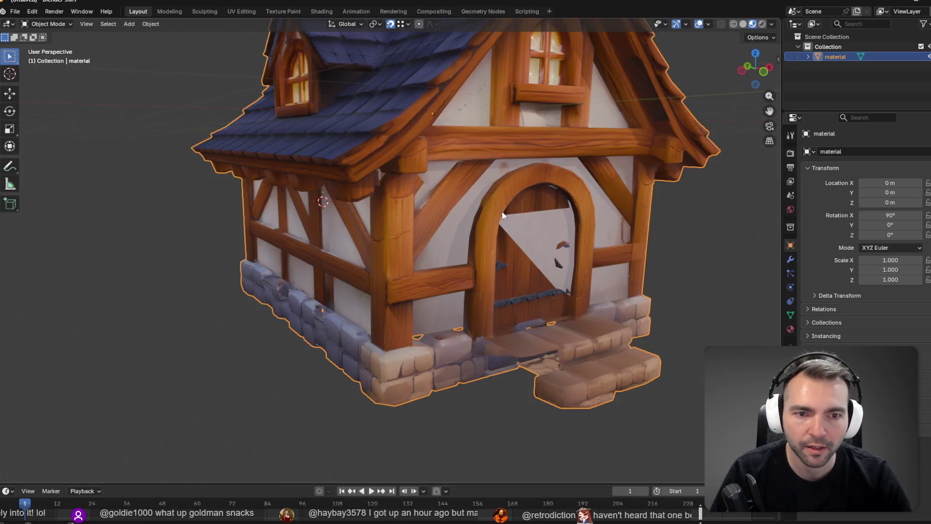
Select the front wall face around the door and turn off snapping
key(Tab)
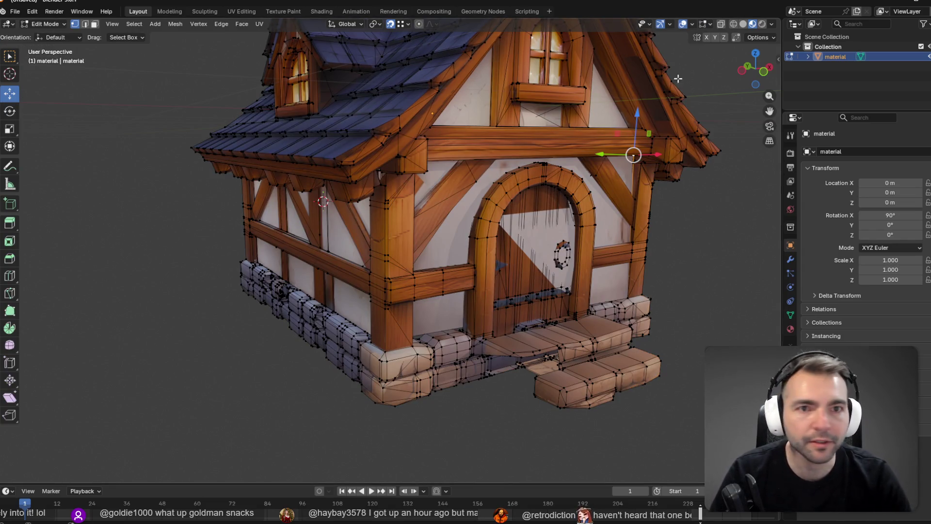
key(3)
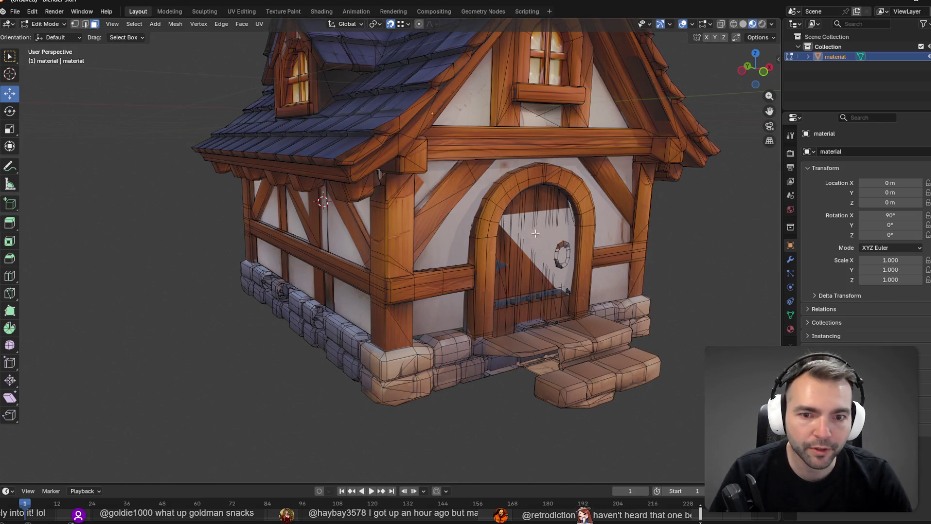
click(535, 233)
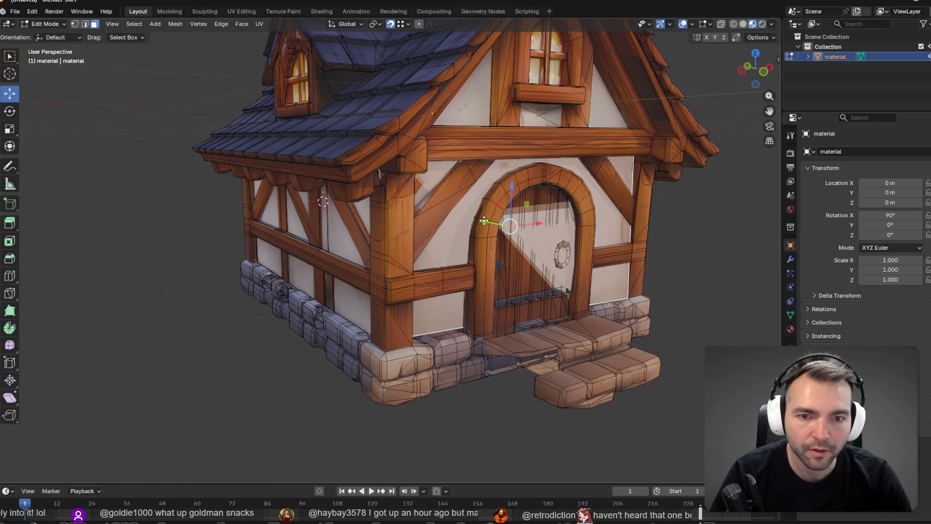
mouse_move(484, 221)
mouse_down()
mouse_move(558, 233)
mouse_move(482, 221)
mouse_move(506, 231)
mouse_up()
key(shift+Tab)
mouse_move(506, 231)
middle_down()
mouse_move(615, 262)
mouse_move(600, 261)
middle_up()
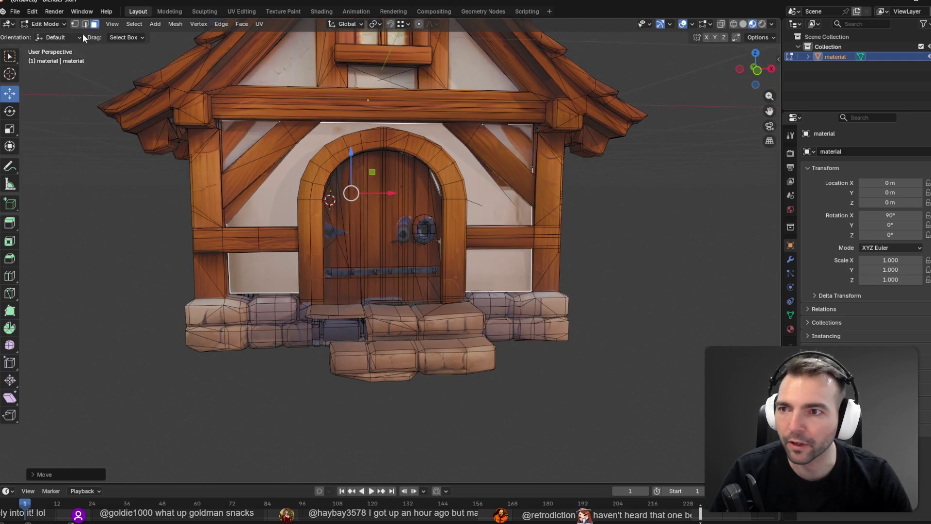
Lower the bottom wall edges left and right of the door onto the stone foundation
key(2)
click(264, 290)
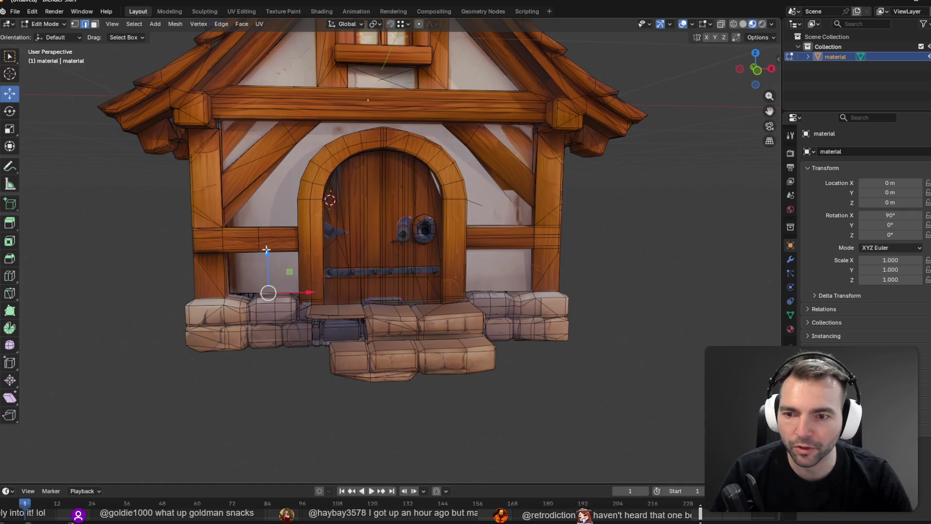
alt+click(252, 292)
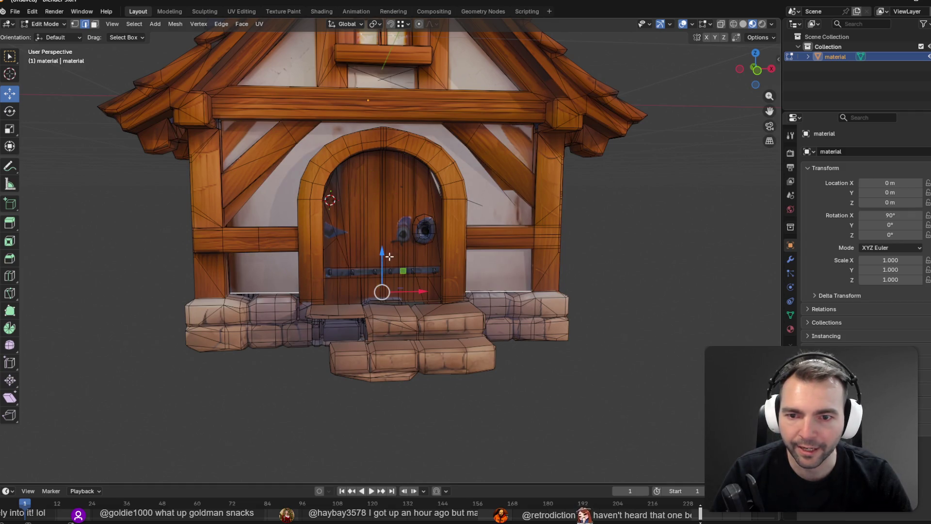
drag(384, 255, 388, 272)
scroll(388, 272, down, 6)
mouse_move(388, 272)
middle_down()
mouse_move(466, 206)
mouse_move(634, 193)
mouse_move(711, 199)
mouse_move(477, 230)
middle_up()
scroll(477, 230, up, 6)
shift+scroll(393, 224, up, 3)
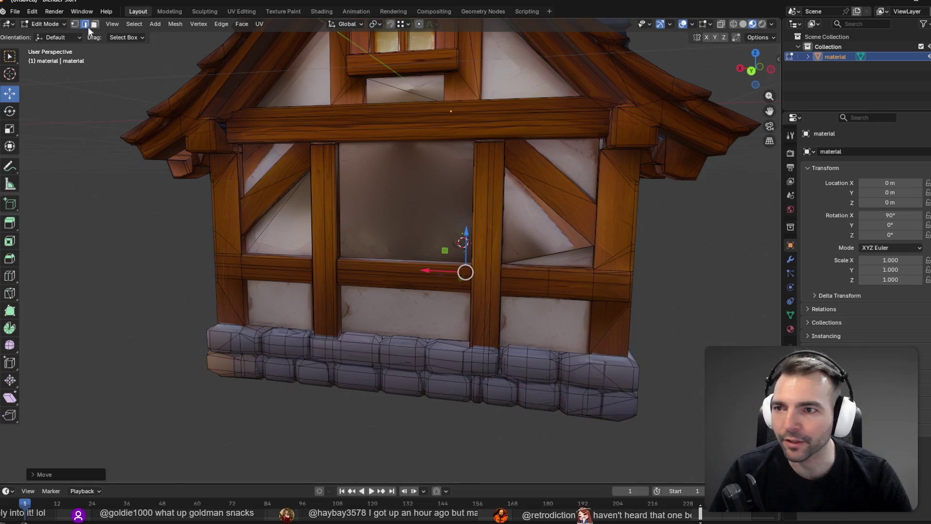
Delete the large window-panel face from the wall
click(95, 24)
click(388, 212)
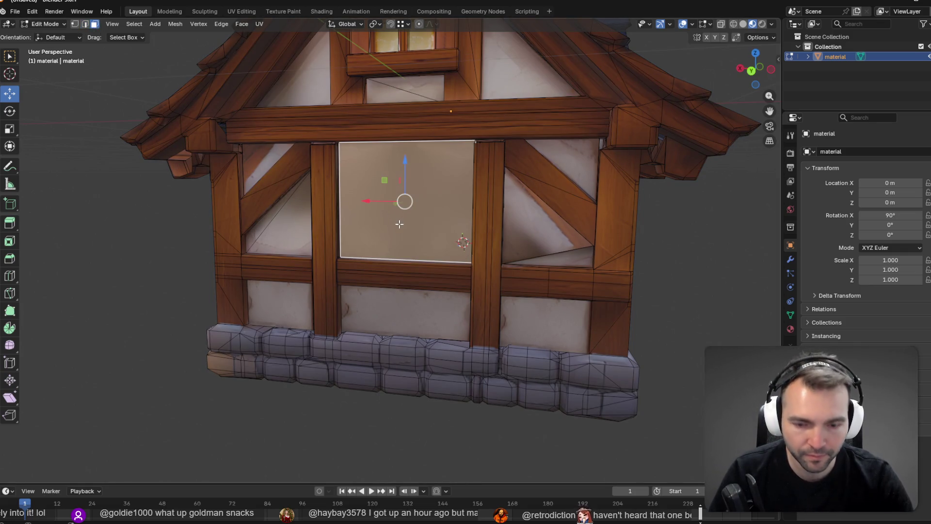
key(x)
click(374, 221)
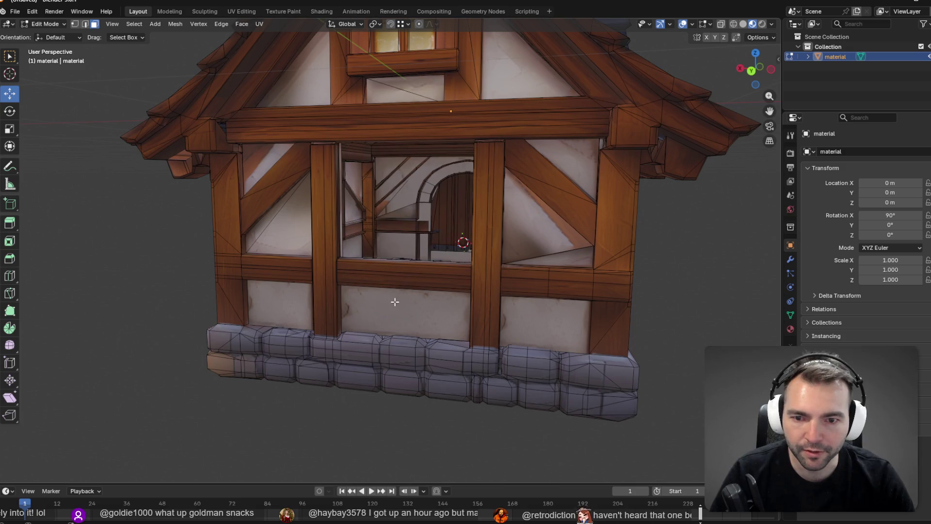
Duplicate the lower wall panel face and place the copy in the window opening
click(395, 301)
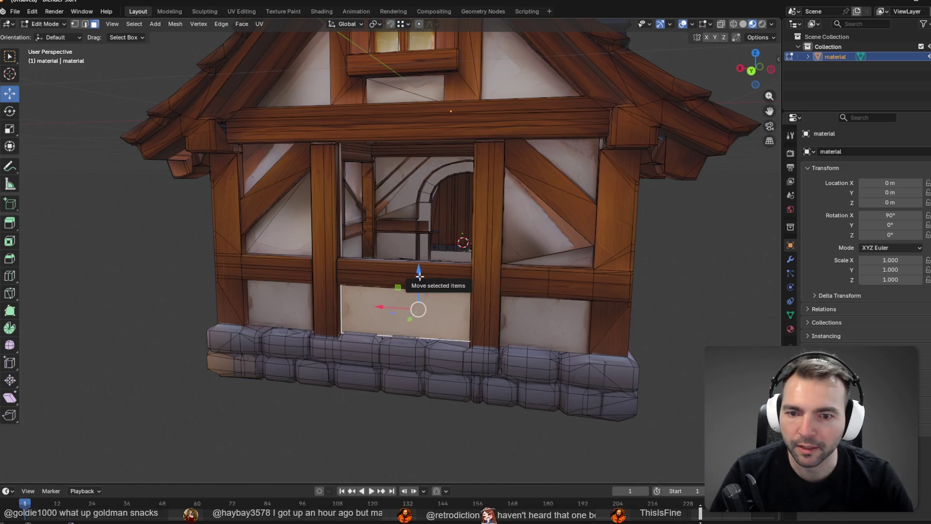
key(F3)
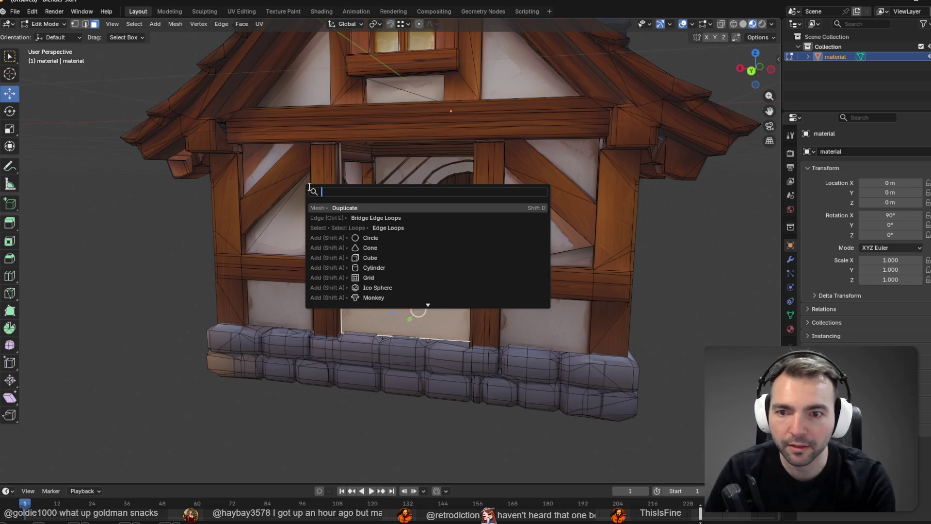
key(Return)
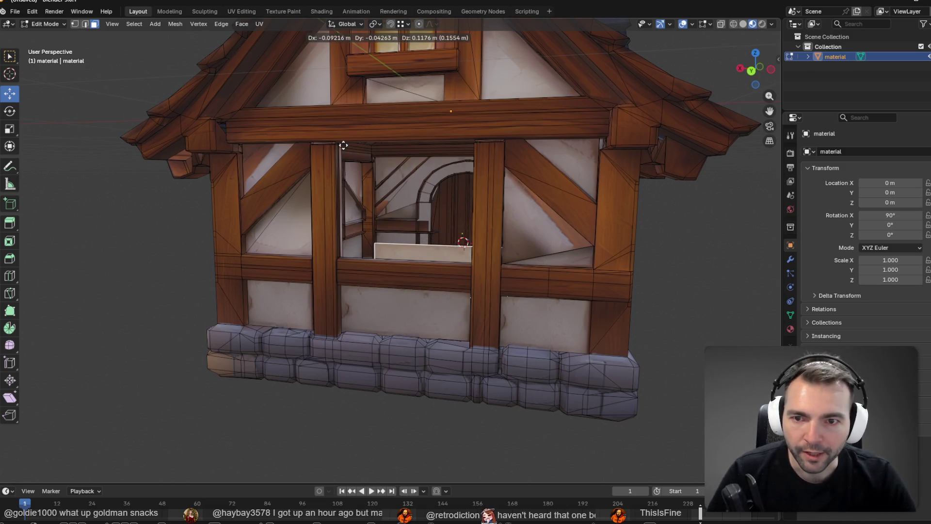
click(313, 63)
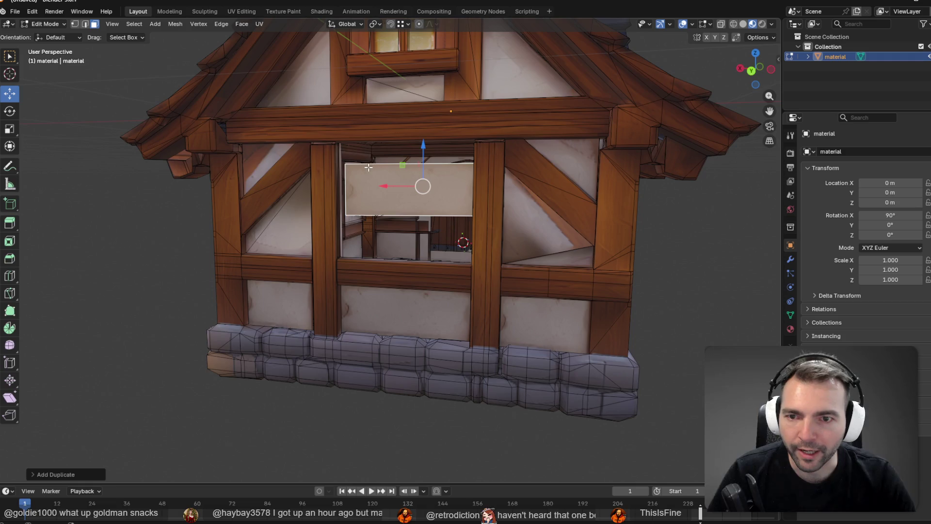
mouse_move(364, 168)
middle_down()
mouse_move(390, 187)
mouse_move(385, 164)
middle_up()
key(Tab)
key(Tab)
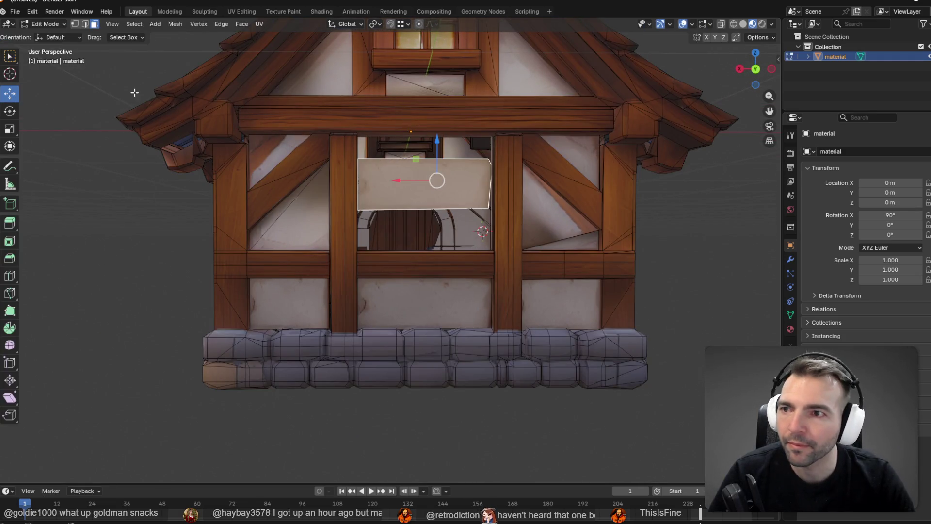
Raise the duplicated panel's top-left vertex in vertex mode
click(77, 25)
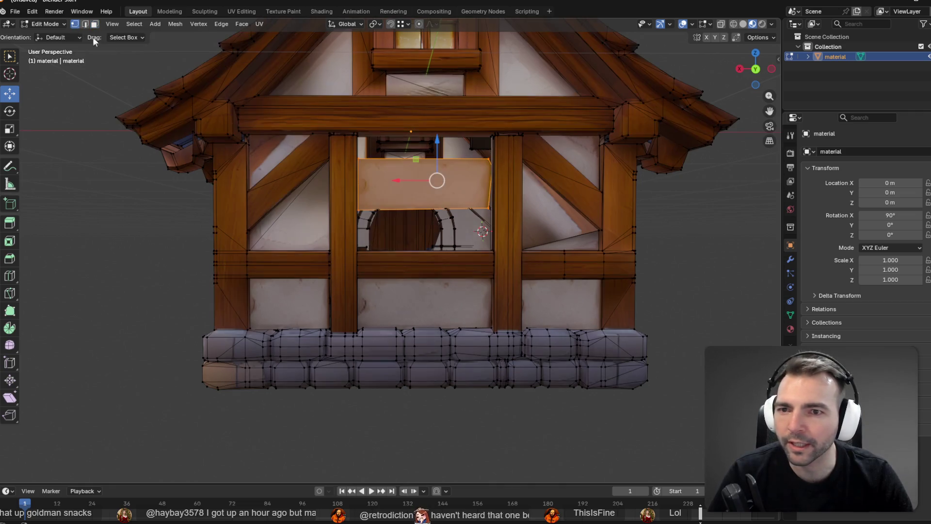
click(362, 160)
middle_drag(362, 160, 355, 159)
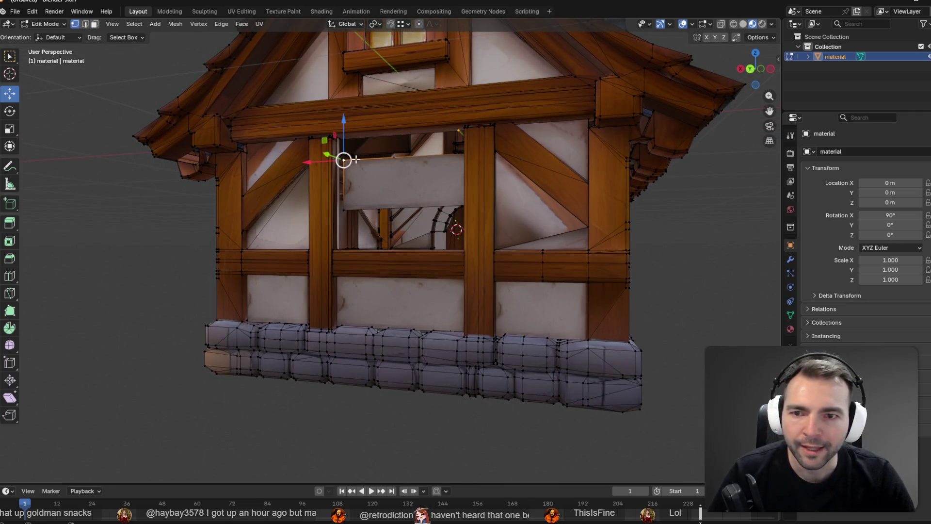
mouse_move(355, 159)
mouse_down()
mouse_move(334, 141)
mouse_move(354, 150)
mouse_move(341, 137)
mouse_move(337, 249)
mouse_up()
middle_drag(337, 248, 493, 164)
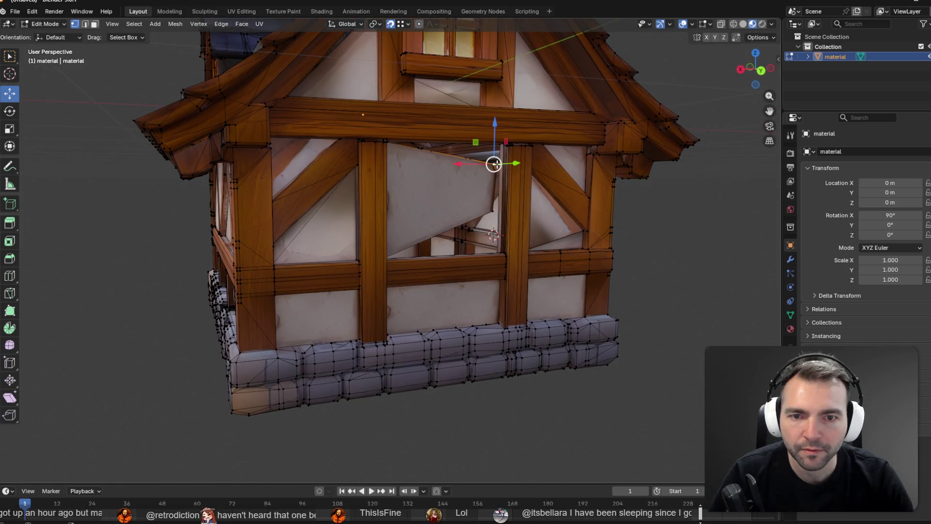
drag(494, 164, 502, 144)
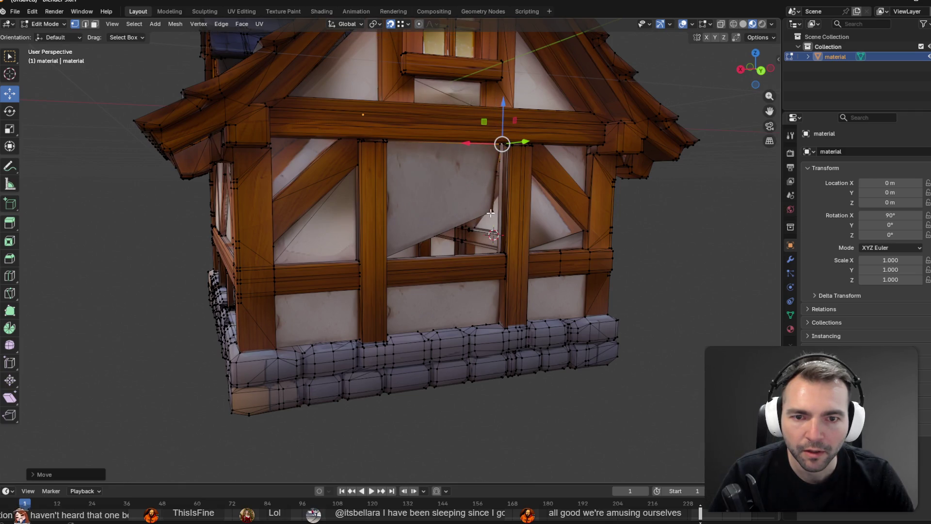
Pull the panel's other corners down to the lower beam and up to the top beam
click(491, 212)
drag(492, 212, 504, 252)
click(496, 171)
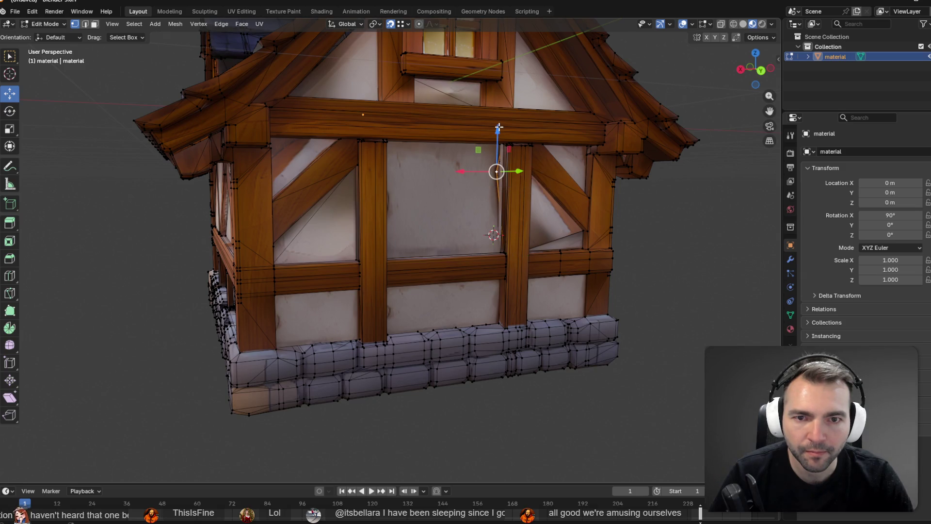
drag(498, 130, 499, 118)
drag(518, 160, 526, 158)
drag(504, 119, 505, 117)
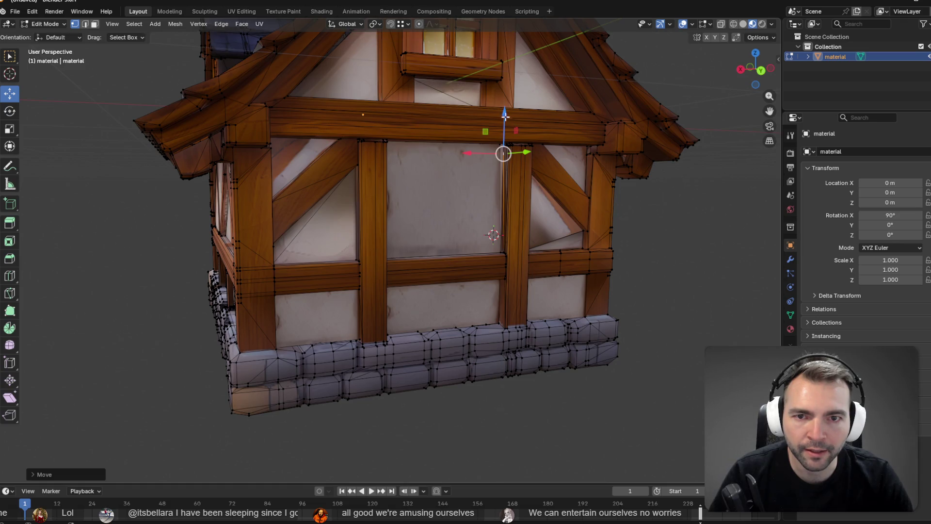
scroll(573, 206, down, 6)
middle_drag(573, 206, 513, 171)
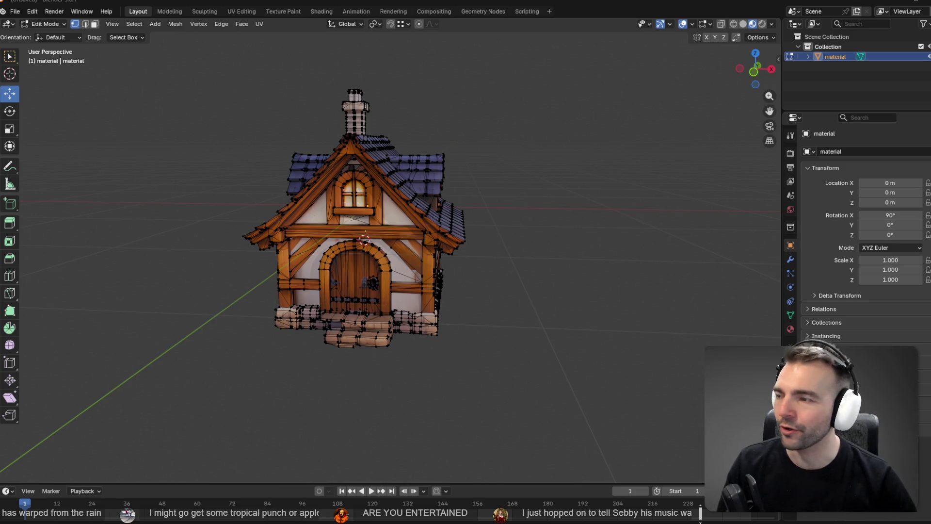
Recentre the view on the front of the house and re-enter Edit Mode
mouse_move(195, 116)
middle_down()
mouse_move(351, 127)
mouse_move(343, 129)
middle_up()
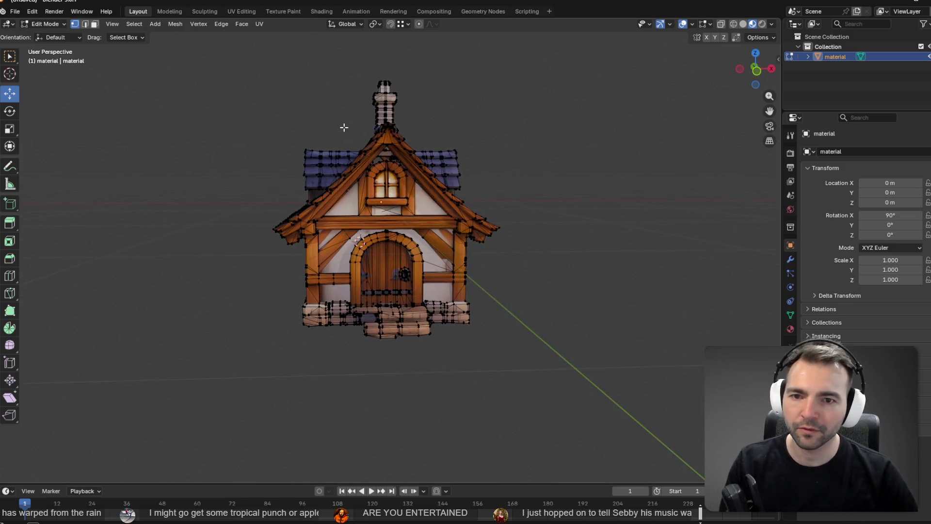
scroll(343, 129, up, 6)
scroll(419, 110, down, 2)
shift+middle_drag(420, 109, 432, 167)
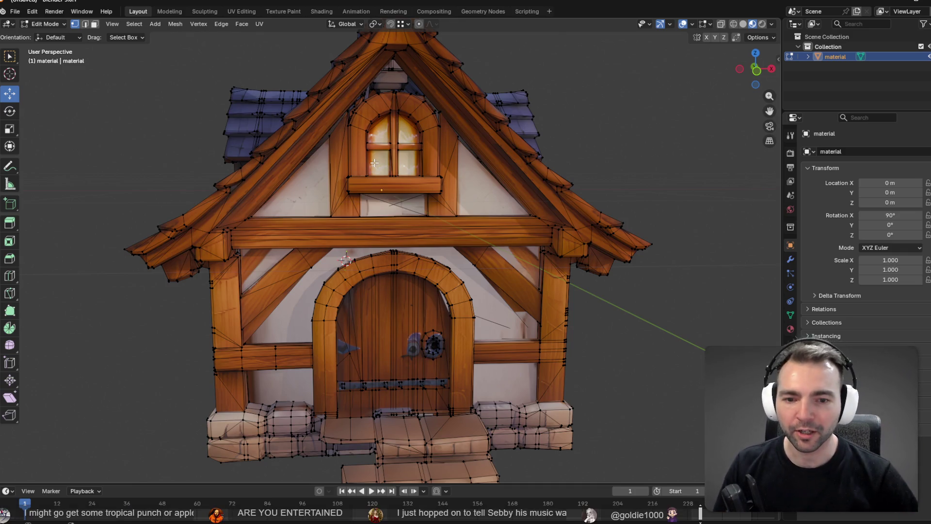
key(Tab)
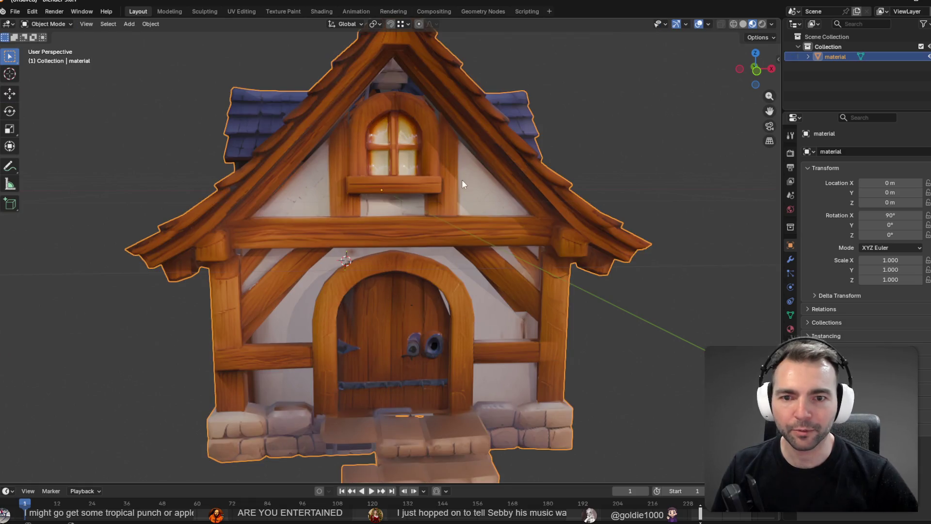
key(Tab)
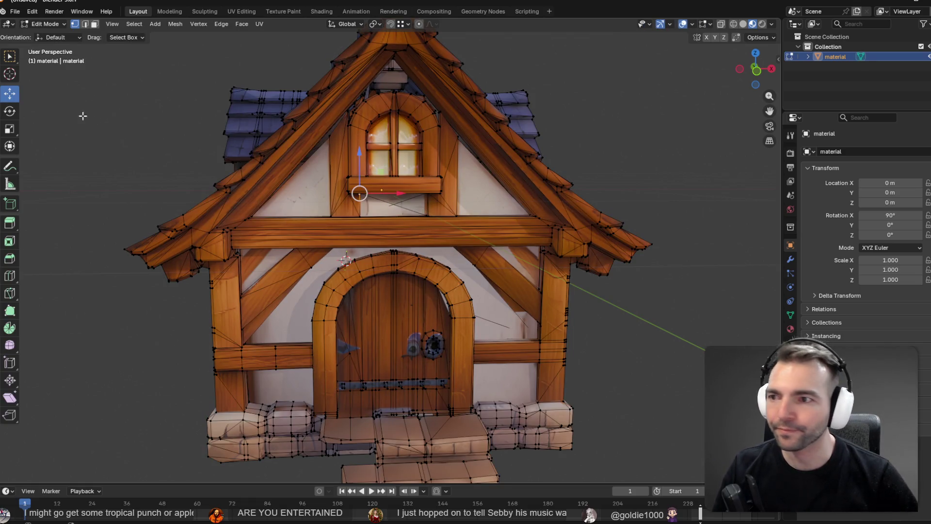
Select the right gable's triangular plaster face, undoing a trial move
click(95, 24)
click(391, 196)
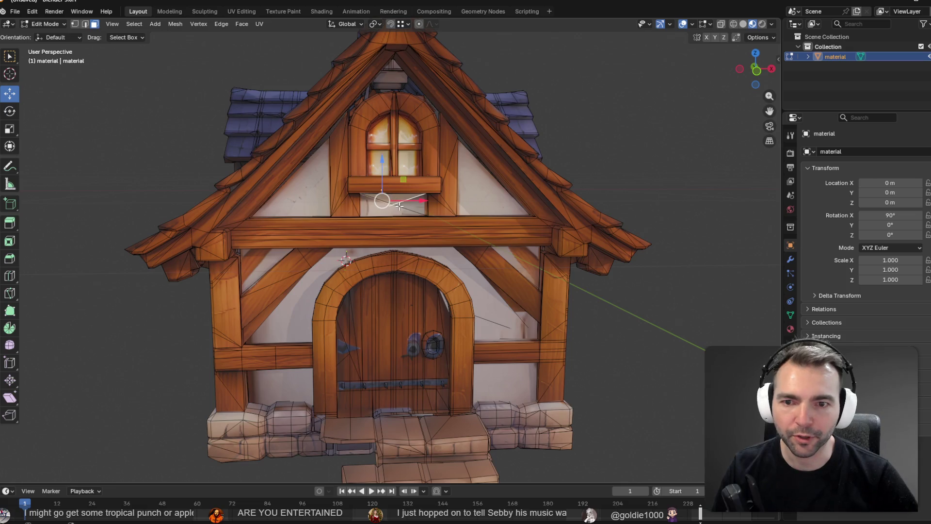
click(498, 194)
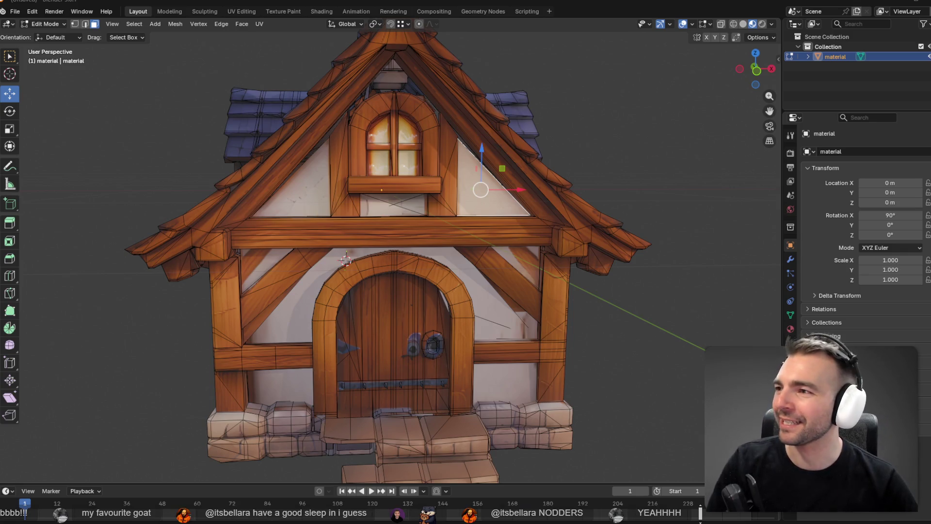
mouse_move(482, 188)
mouse_down()
mouse_move(383, 94)
mouse_move(441, 183)
mouse_move(461, 150)
mouse_move(416, 124)
mouse_up()
key(ctrl+z)
key(ctrl+z)
click(486, 186)
key(ctrl+z)
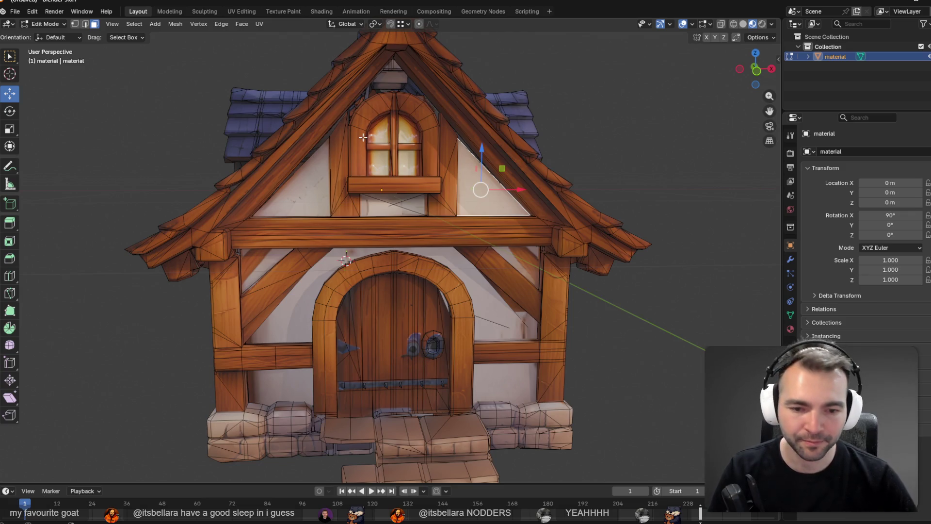
Duplicate the gable triangle and place the copy high beside the attic window
key(F3)
key(Return)
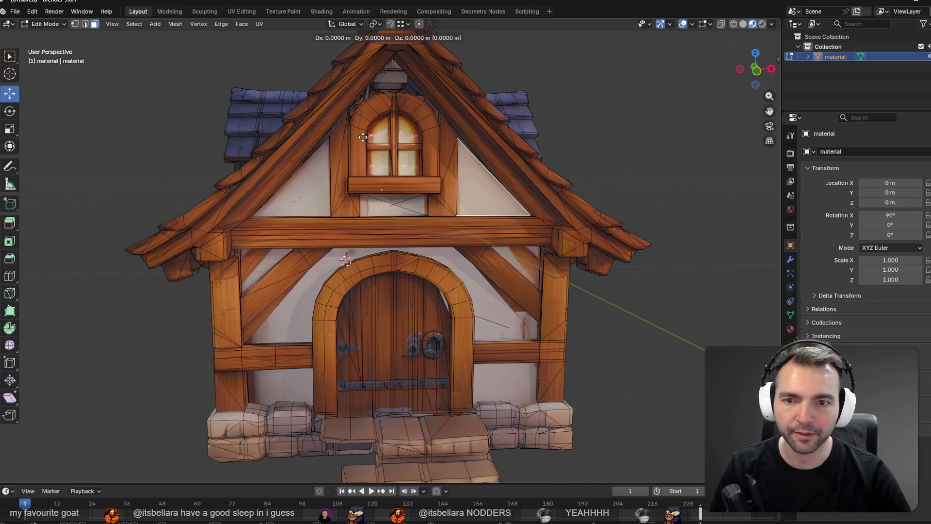
click(302, 70)
mouse_move(363, 84)
middle_down()
mouse_move(360, 102)
mouse_move(374, 96)
middle_up()
Move the duplicated triangle forward, up and left over the dormer window
scroll(374, 96, up, 5)
scroll(398, 90, down, 4)
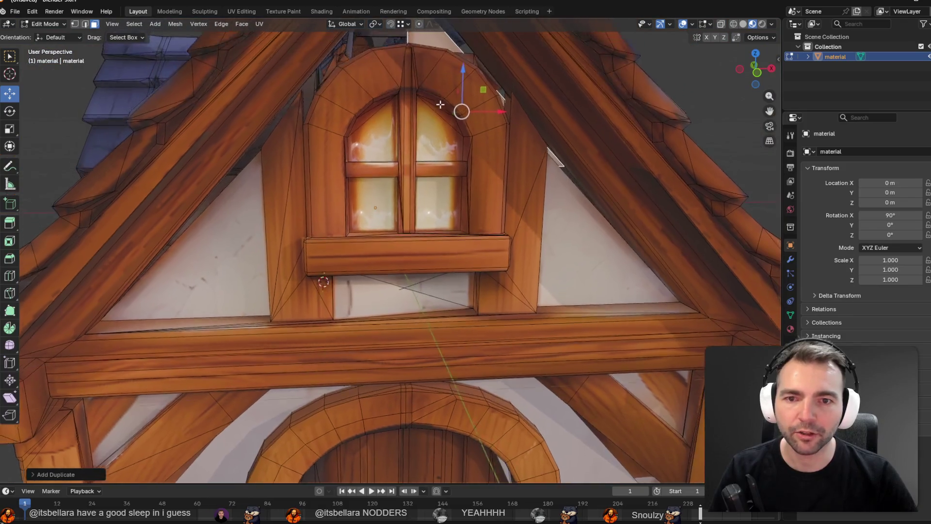
scroll(434, 145, up, 2)
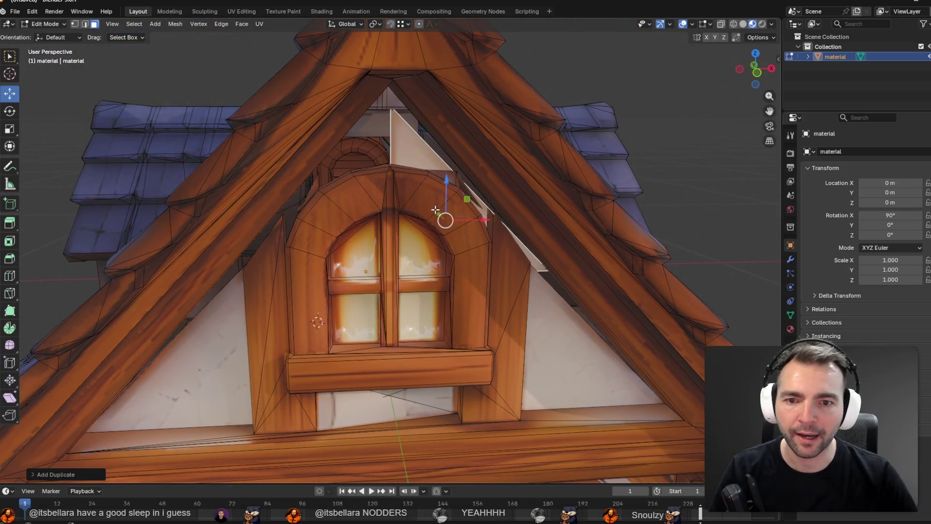
key(g)
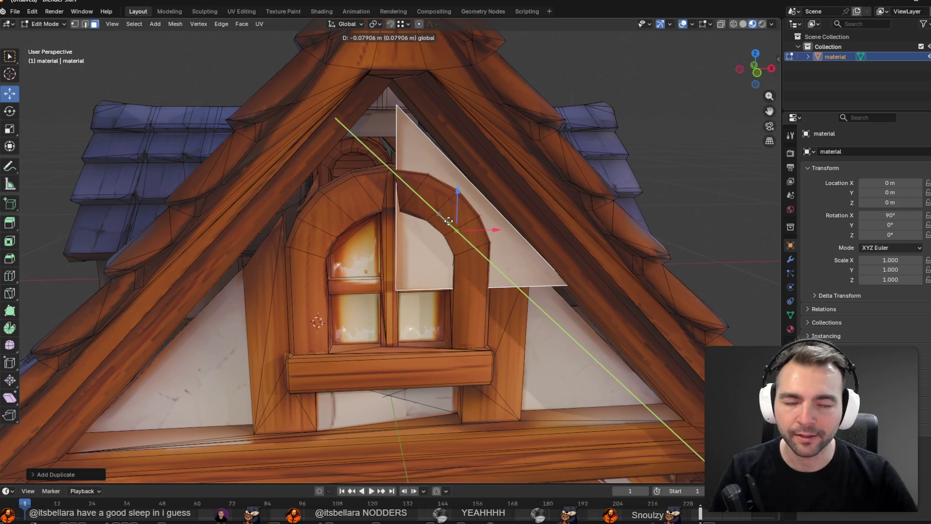
click(448, 222)
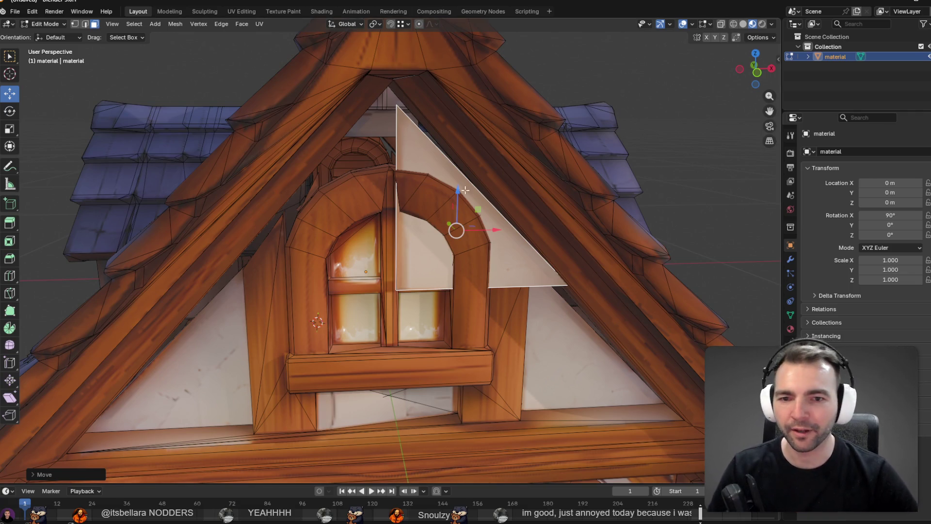
mouse_move(450, 180)
middle_down()
mouse_move(474, 179)
mouse_move(453, 202)
mouse_move(450, 176)
middle_up()
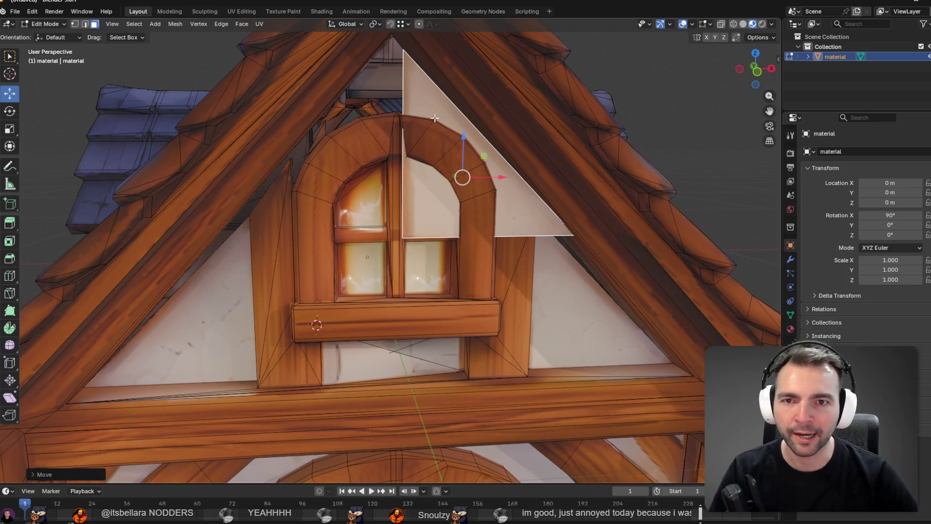
drag(463, 138, 464, 100)
drag(502, 139, 479, 126)
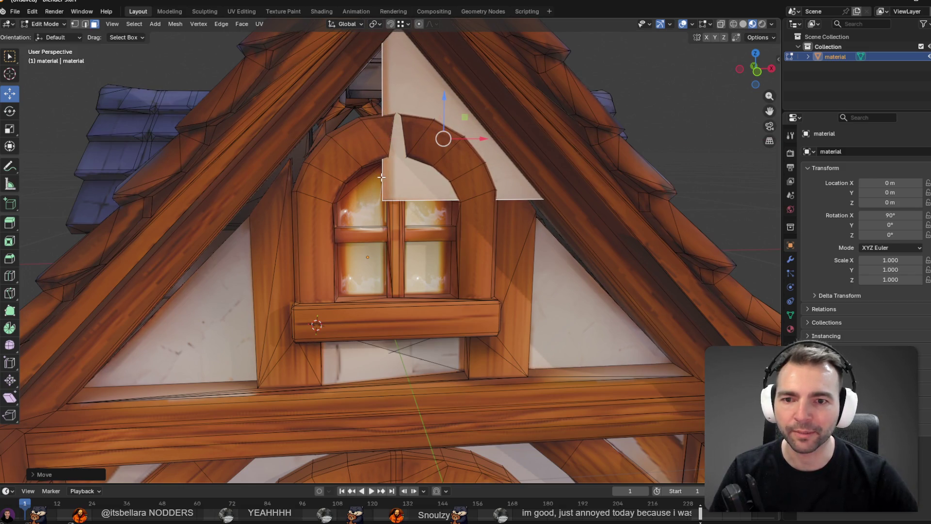
key(Tab)
key(Tab)
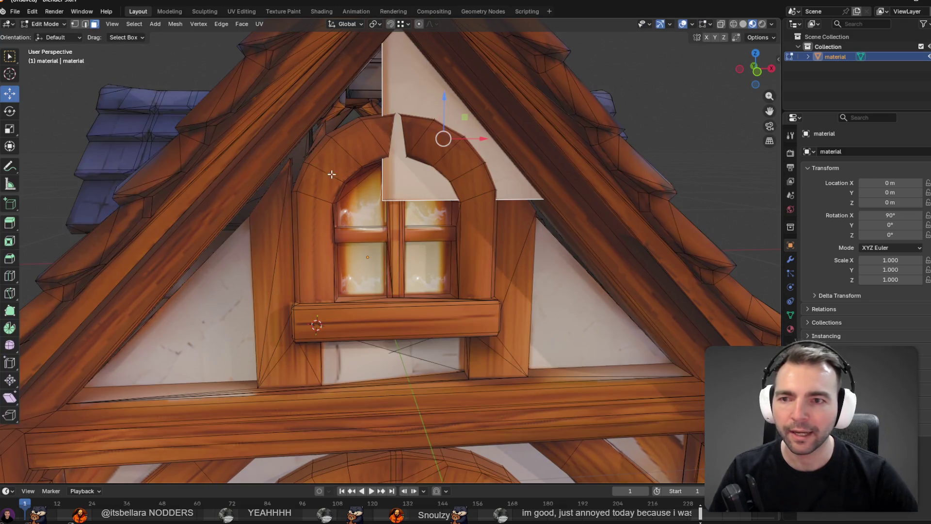
Stretch the triangle's lower-left corner to the rafter edge, then nudge the face along Y
click(75, 23)
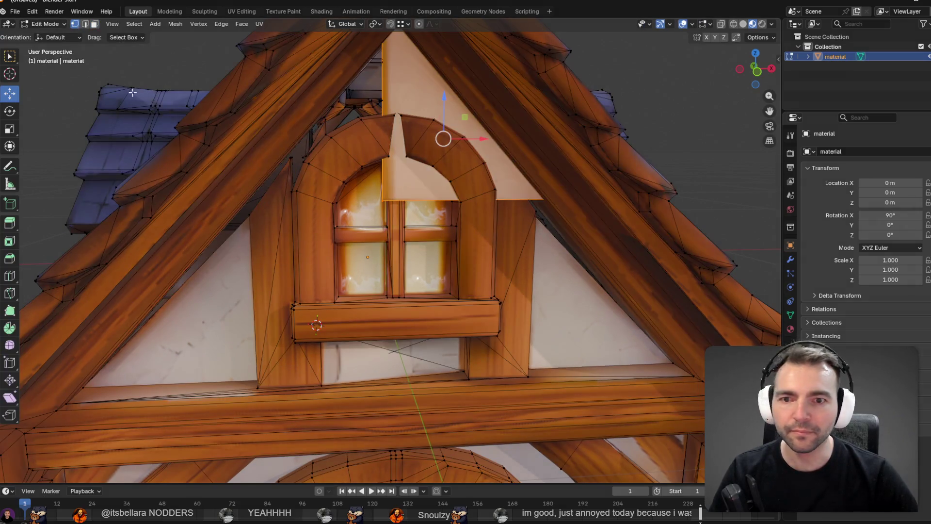
click(382, 201)
drag(423, 200, 278, 202)
middle_drag(343, 180, 427, 173)
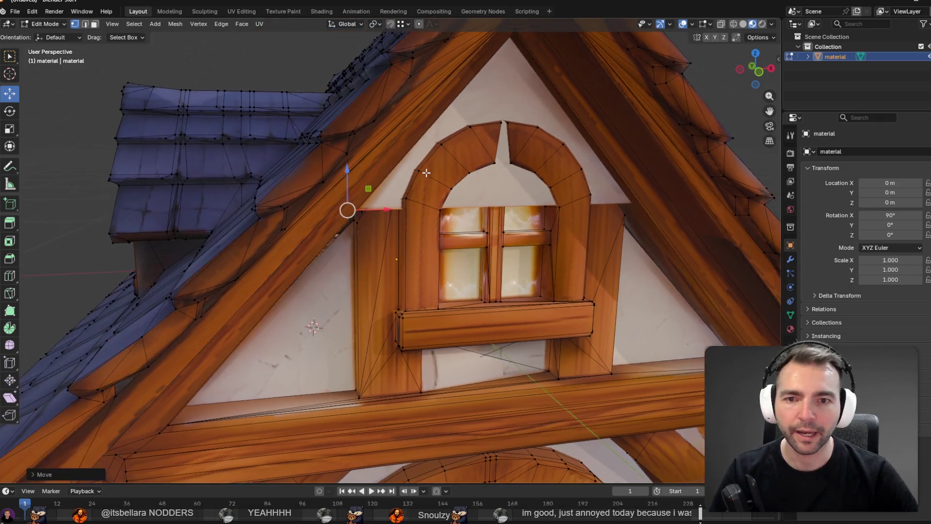
click(95, 25)
click(498, 94)
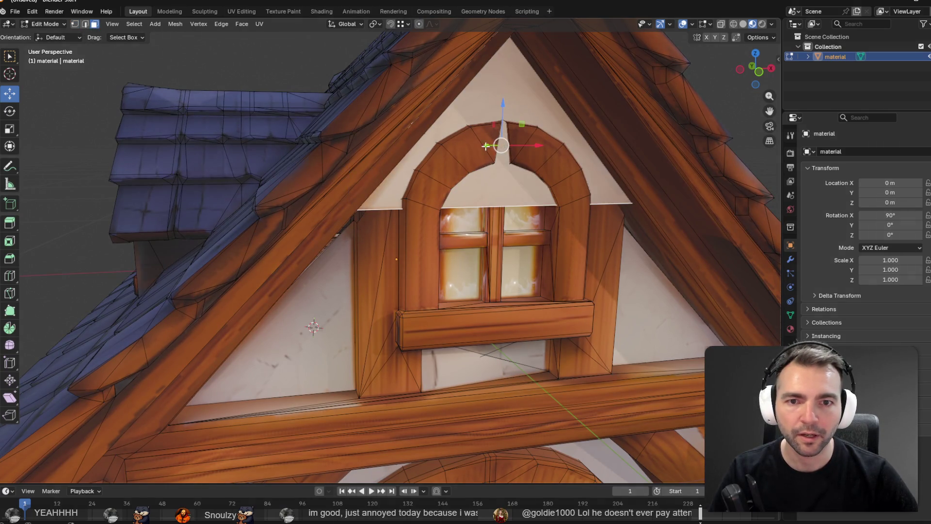
drag(486, 145, 471, 145)
key(Home)
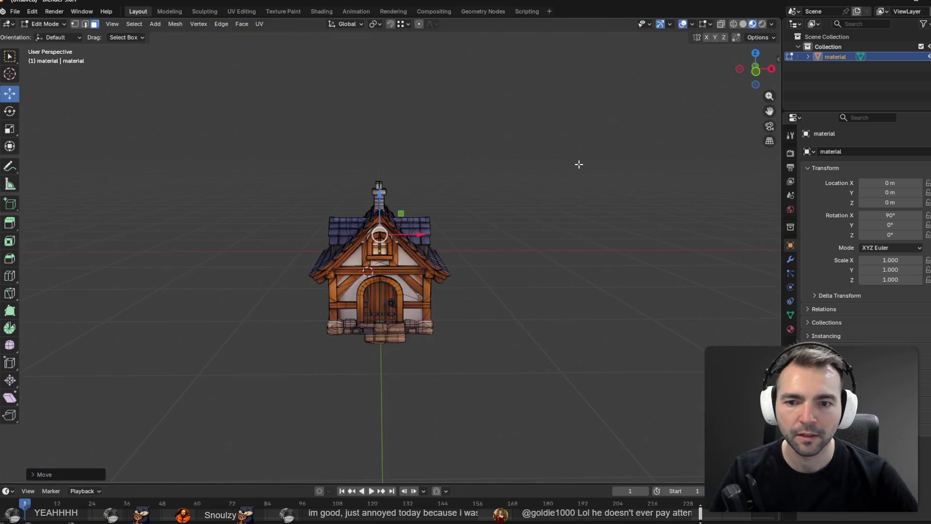
Deselect the mesh and open Blender's save dialog at its folder path field
click(564, 168)
key(ctrl+s)
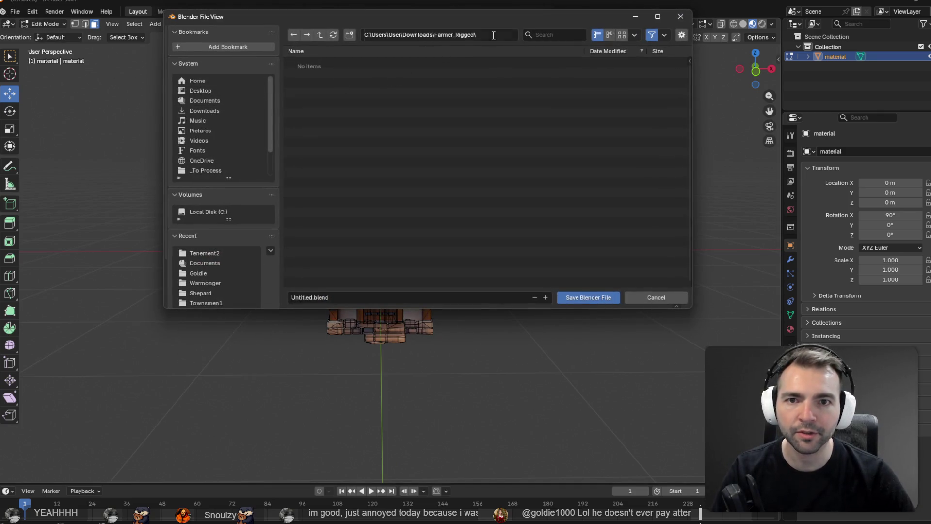
click(493, 35)
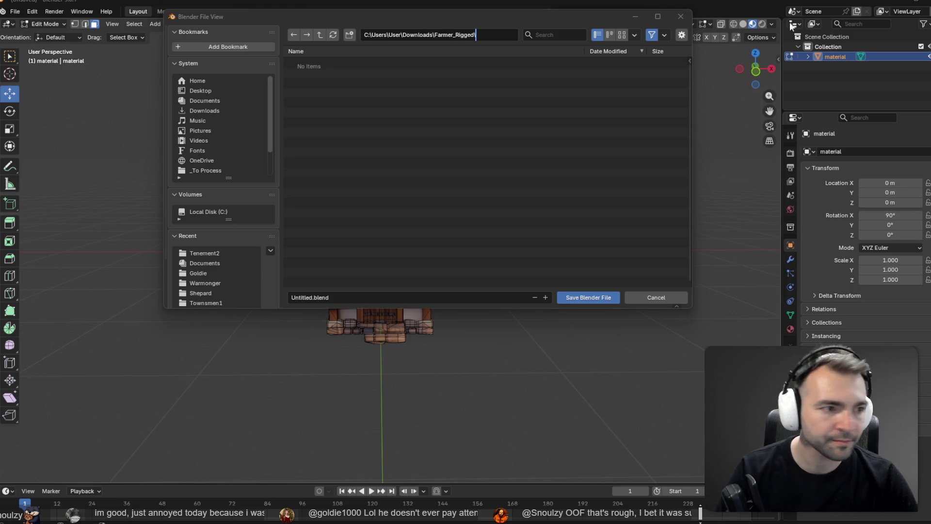
Copy the TownHouse1 folder's full path from Godot's FileSystem to replace the Downloads path
key(alt+Tab)
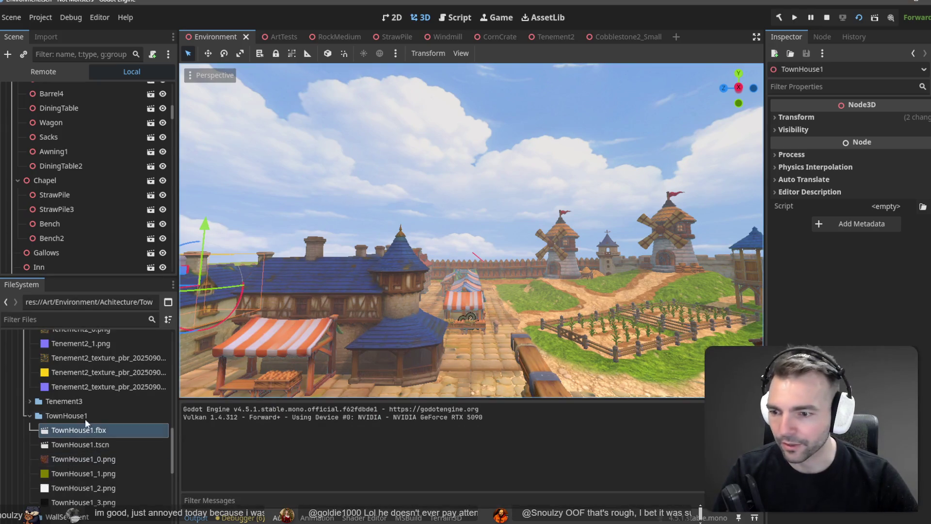
right_click(78, 415)
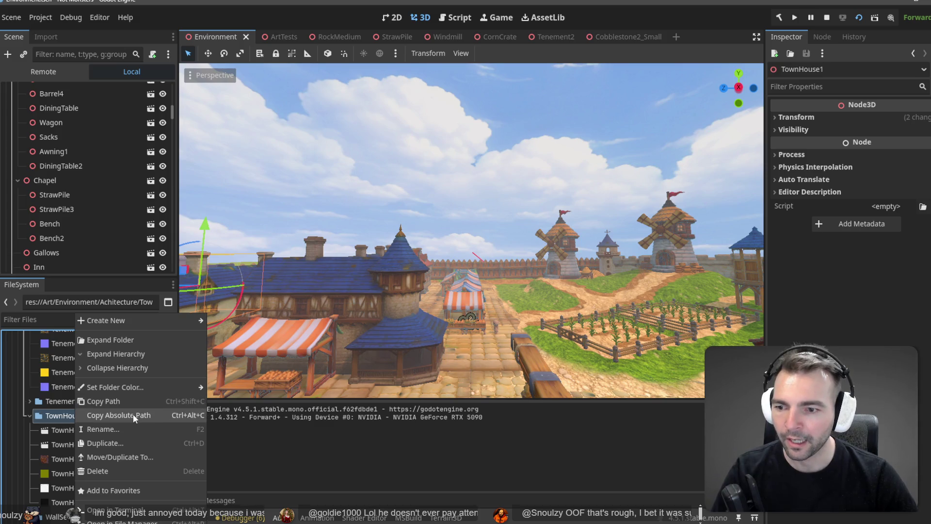
click(133, 416)
key(alt+Tab)
key(ctrl+a)
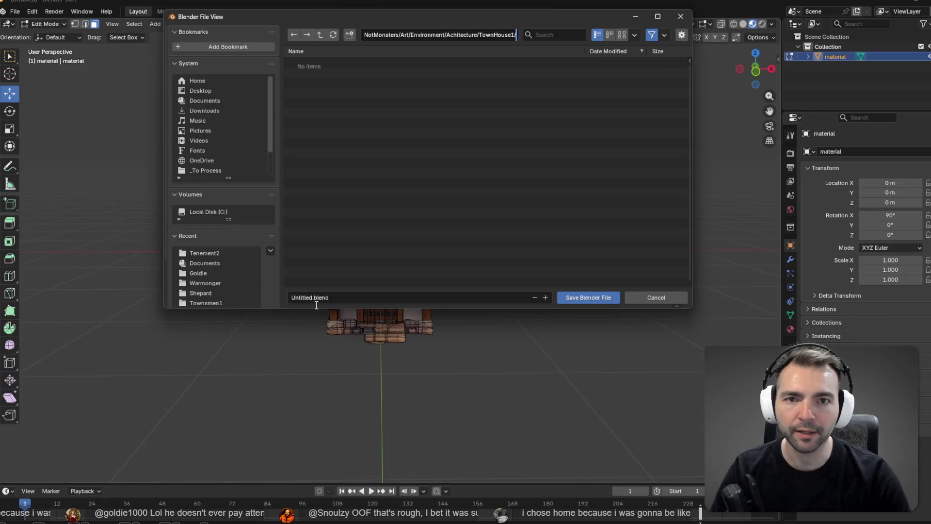
Save the house as TownHouse1.blend in the pasted TownHouse1 folder, then return to Godot
key(ctrl+v)
key(Return)
click(346, 297)
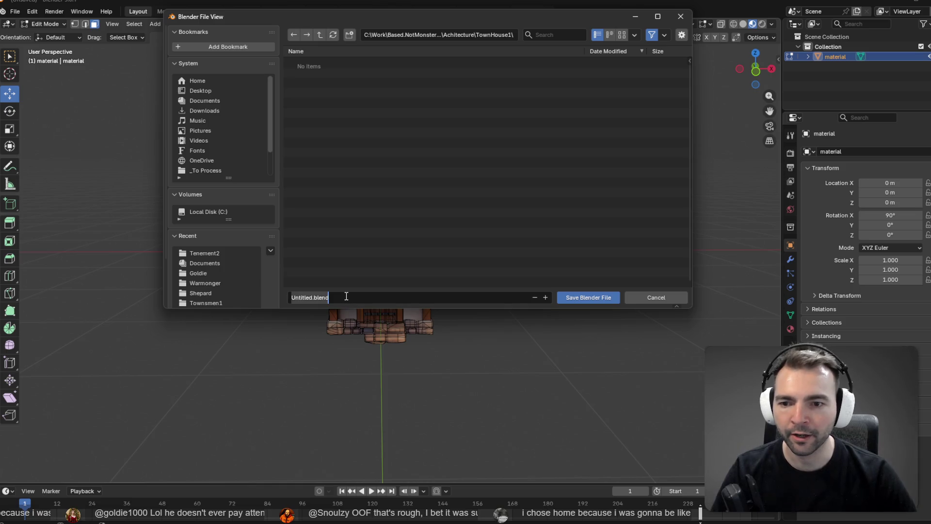
text(House1)
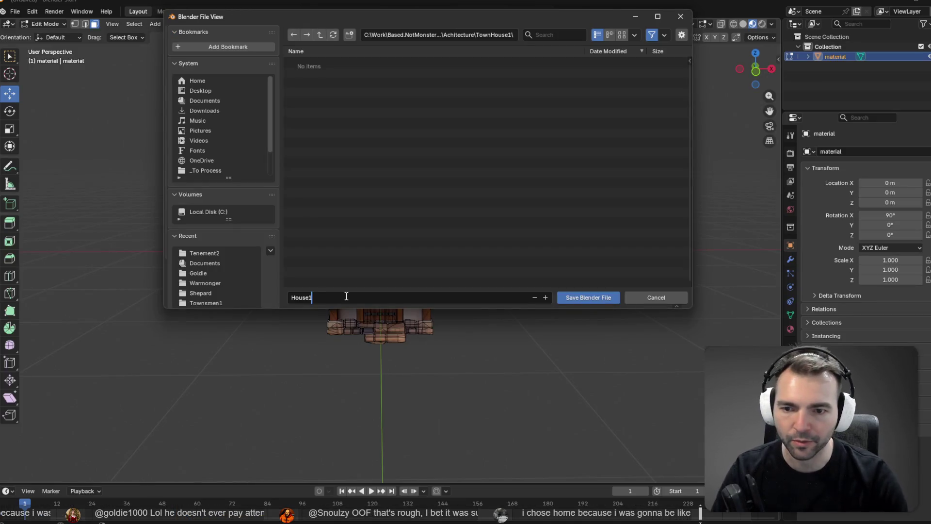
key(Home)
text(Town)
key(Return)
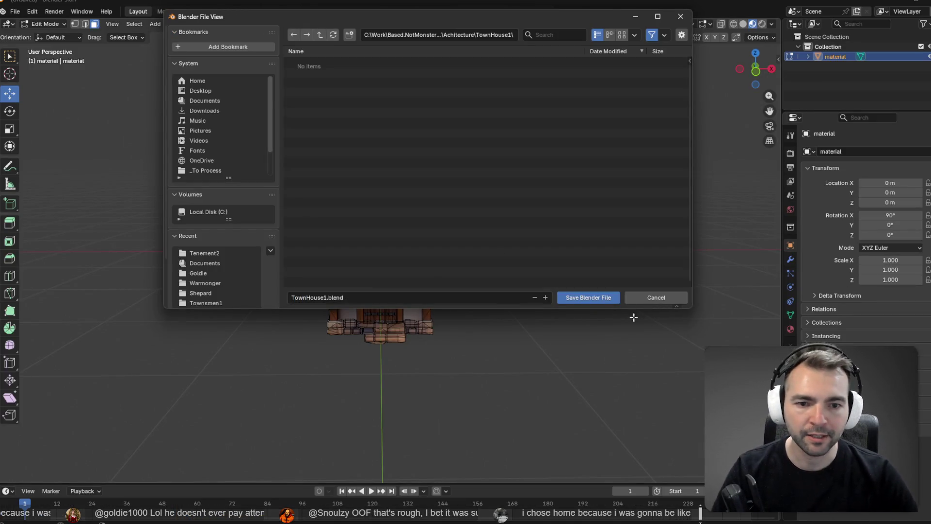
click(589, 297)
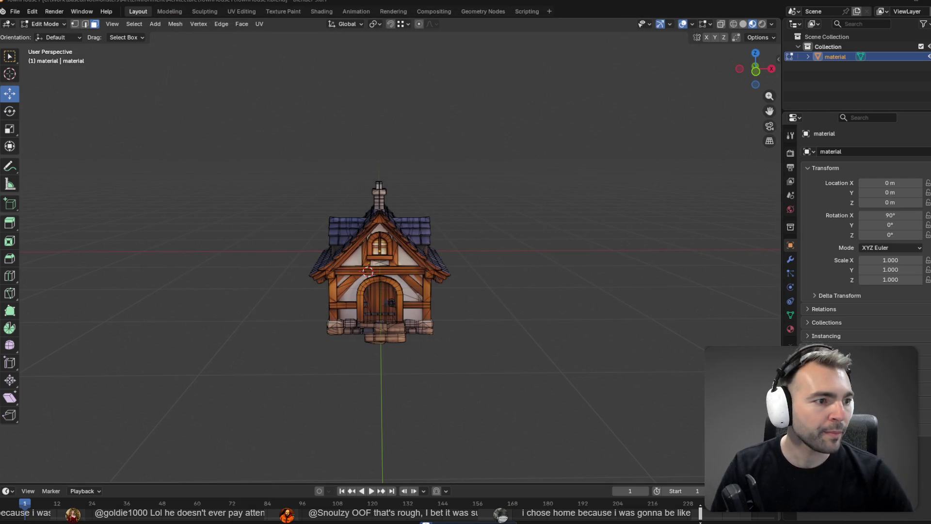
key(alt+Tab)
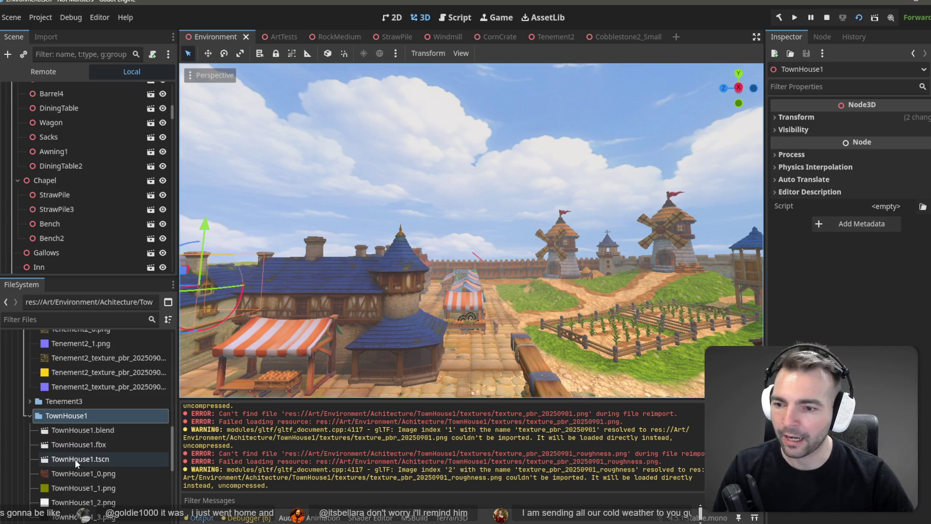
Open TownHouse1.tscn and drop TownHouse1.blend into its viewport
double_click(72, 459)
scroll(597, 252, down, 10)
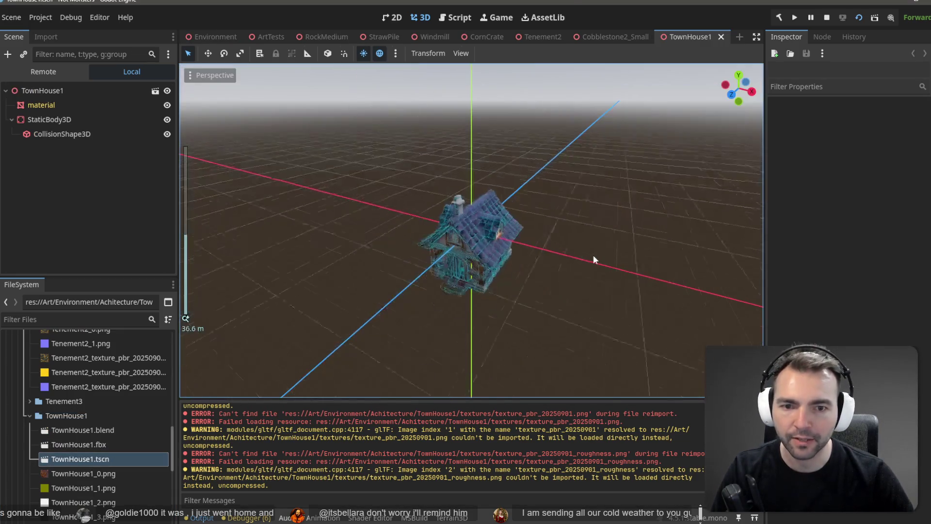
mouse_move(592, 255)
middle_down()
mouse_move(553, 201)
mouse_move(592, 219)
mouse_move(570, 284)
mouse_move(603, 258)
mouse_move(603, 266)
middle_up()
scroll(592, 220, up, 6)
drag(100, 431, 466, 331)
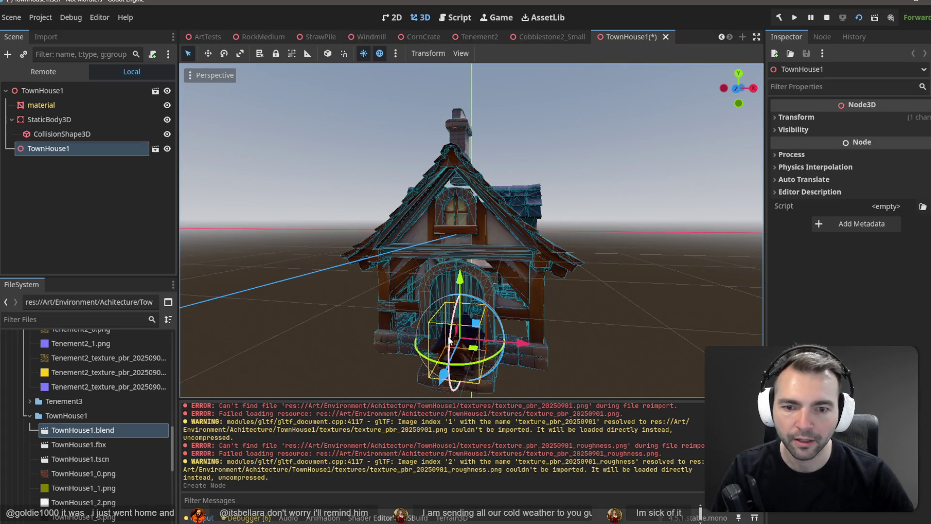
Compare the material mesh node's position with the added TownHouse1 node's transform
scroll(409, 330, down, 5)
scroll(429, 324, up, 4)
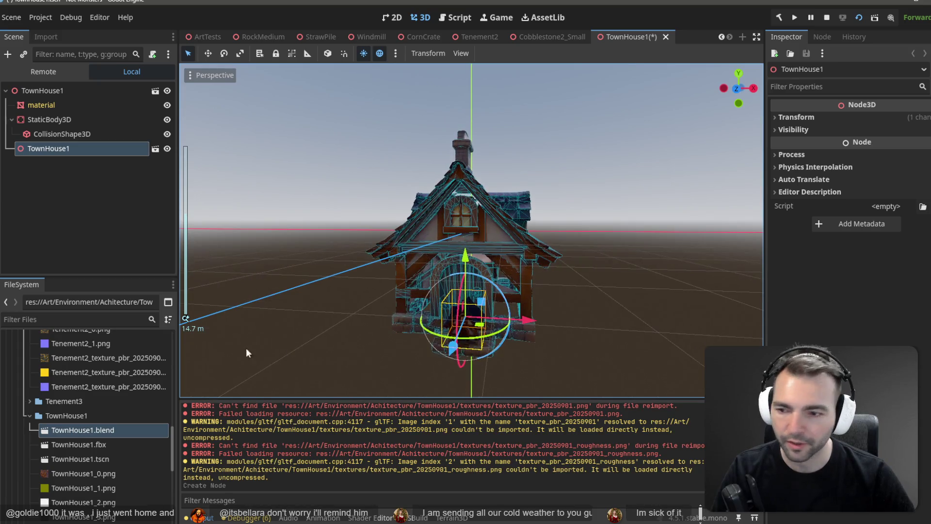
click(52, 106)
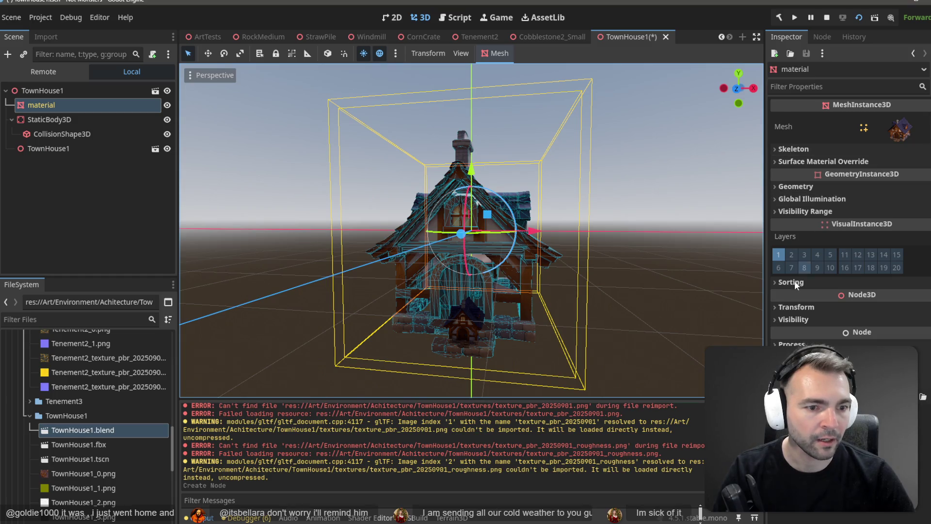
click(783, 307)
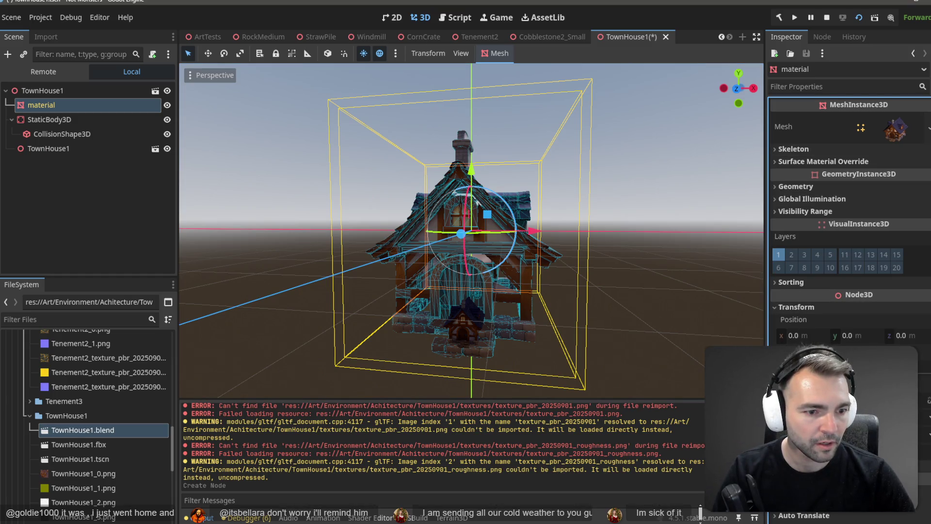
middle_drag(450, 318, 505, 289)
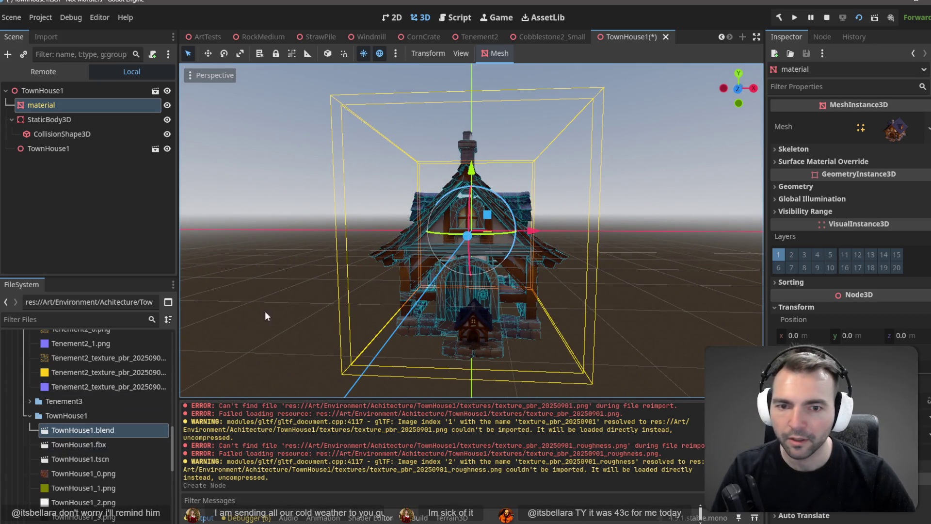
click(73, 148)
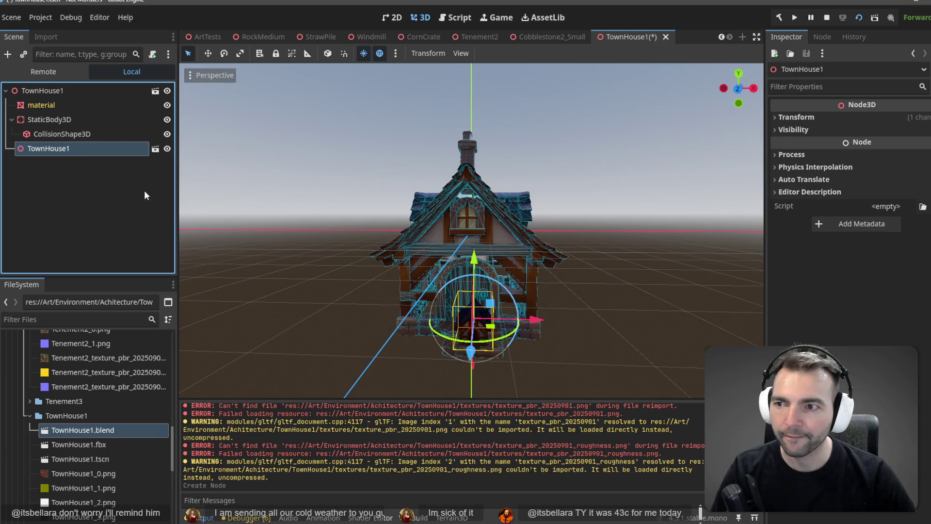
key(r)
click(106, 423)
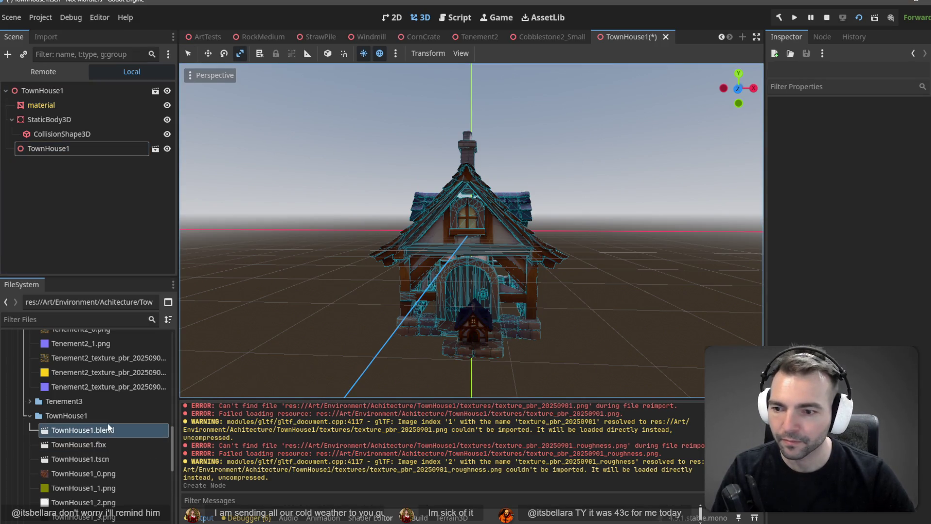
Reimport TownHouse1.blend with an import Root Scale of 2.0
click(46, 37)
click(118, 186)
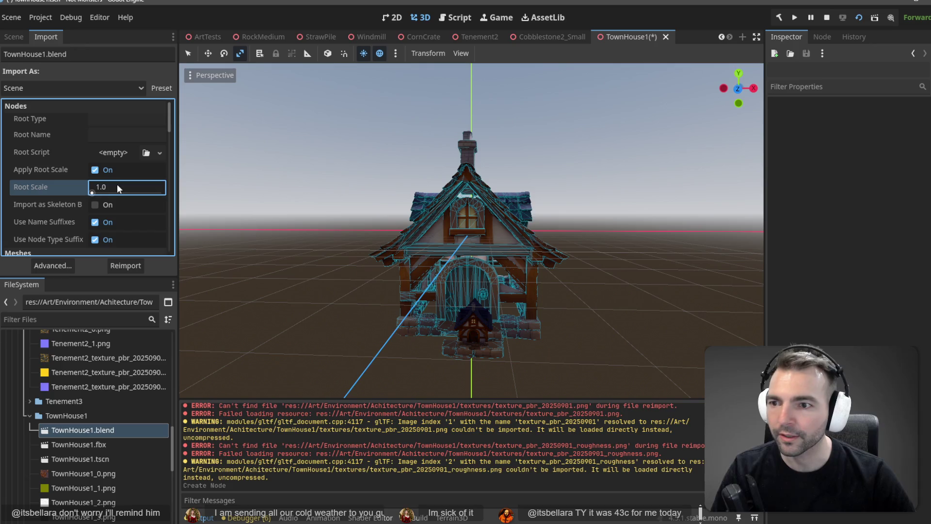
text(2)
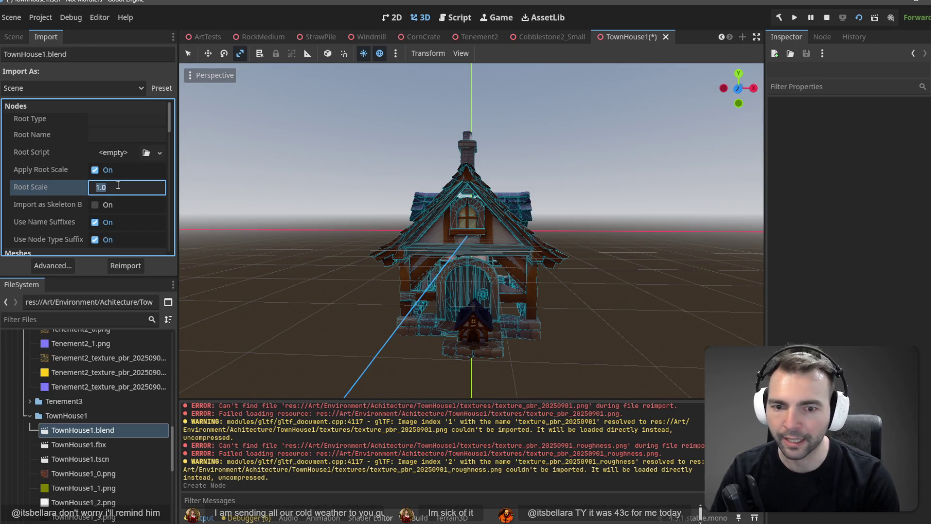
key(Return)
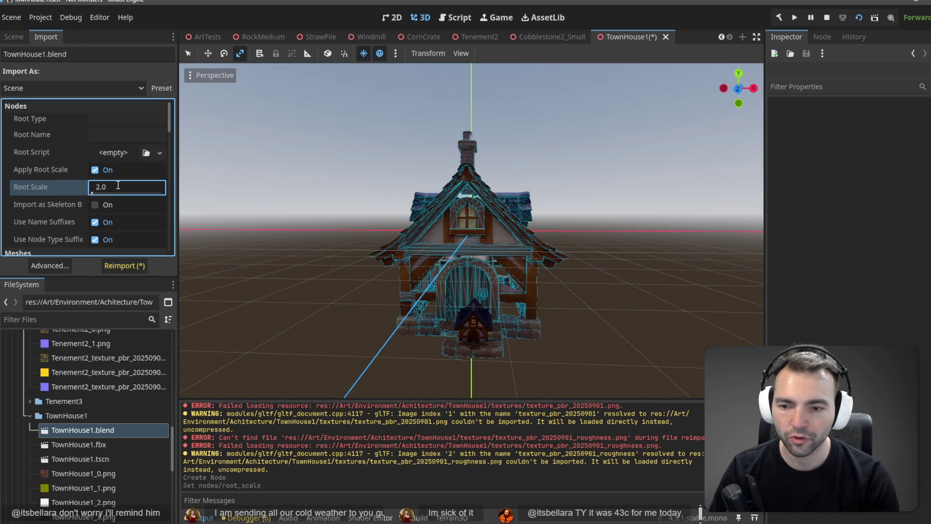
click(111, 271)
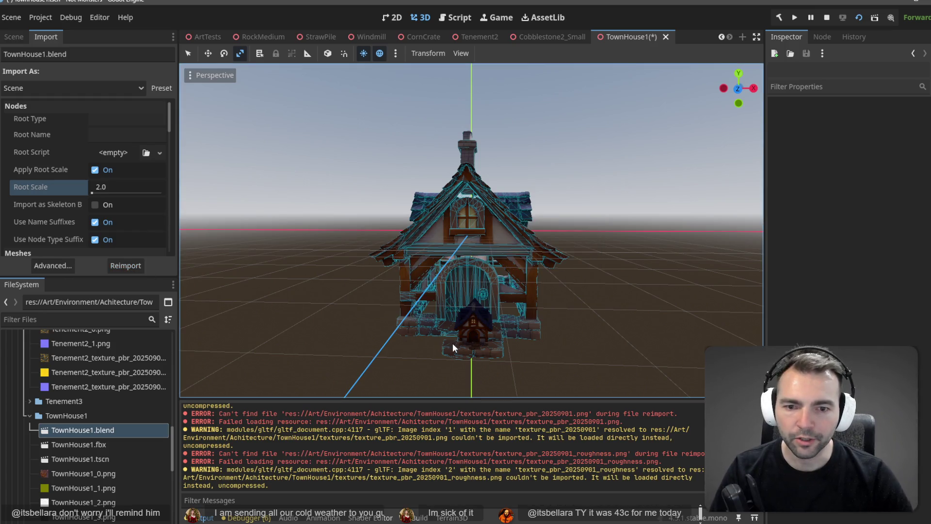
Raise the Root Scale to 5.0 and reimport the house
mouse_move(452, 342)
middle_down()
mouse_move(563, 345)
mouse_move(635, 328)
mouse_move(558, 352)
middle_up()
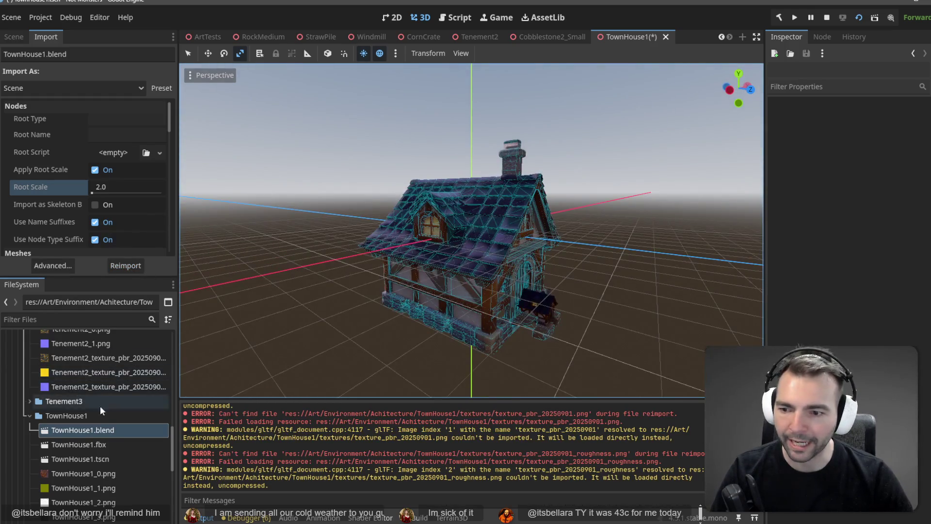
click(106, 188)
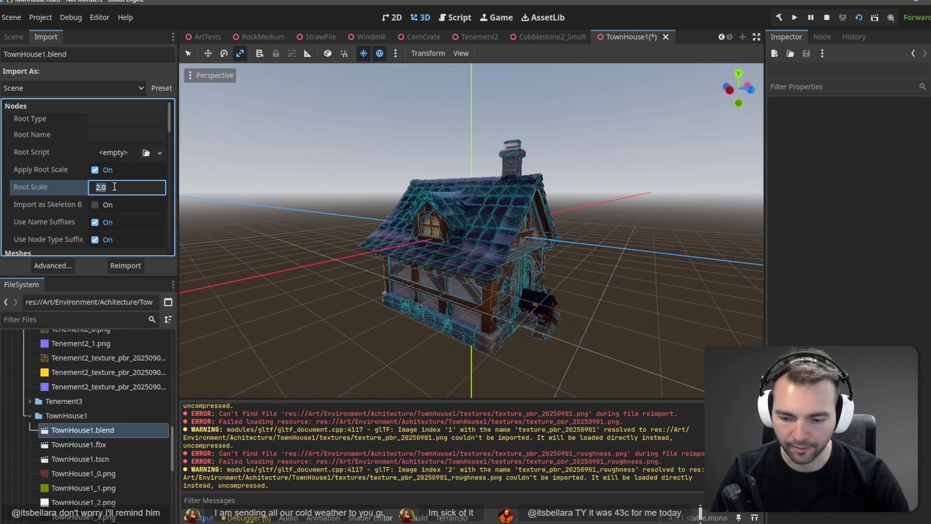
text(5)
key(Return)
click(137, 272)
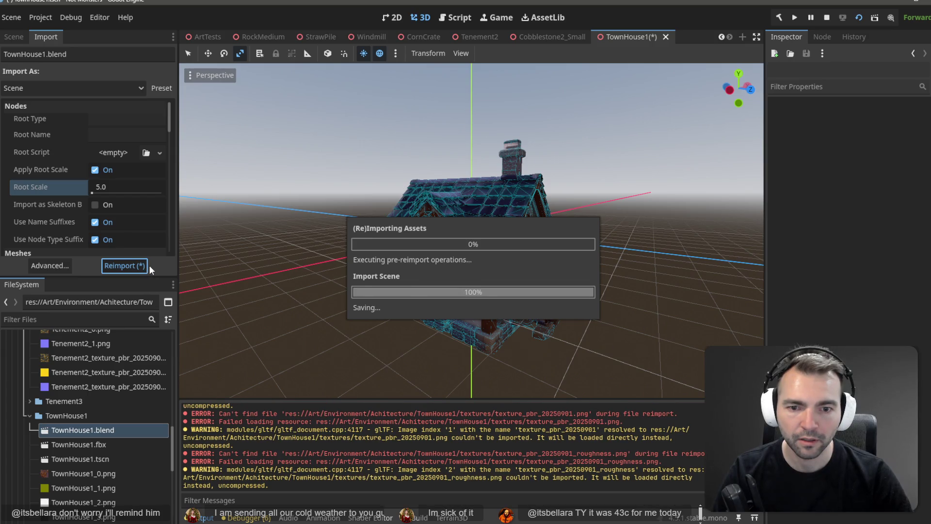
Check the Advanced import settings, then switch to the ArtTests scene
double_click(80, 430)
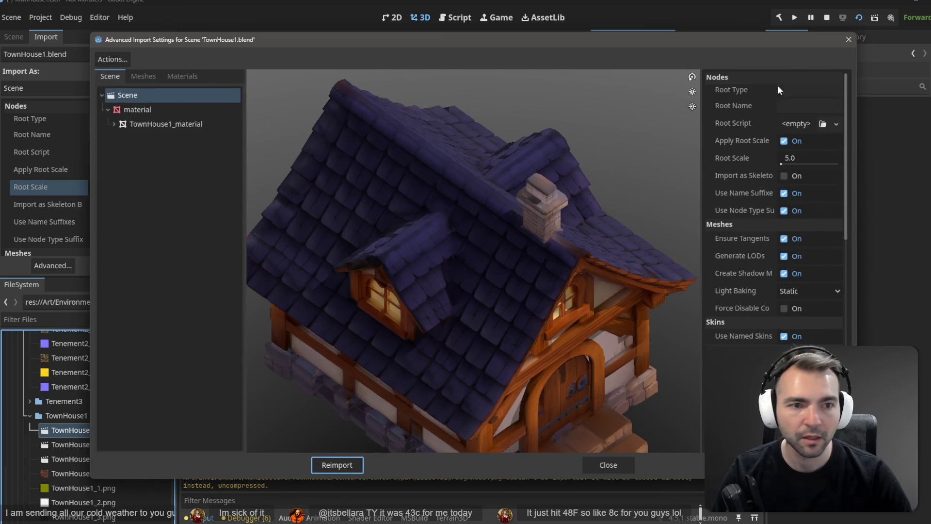
click(848, 41)
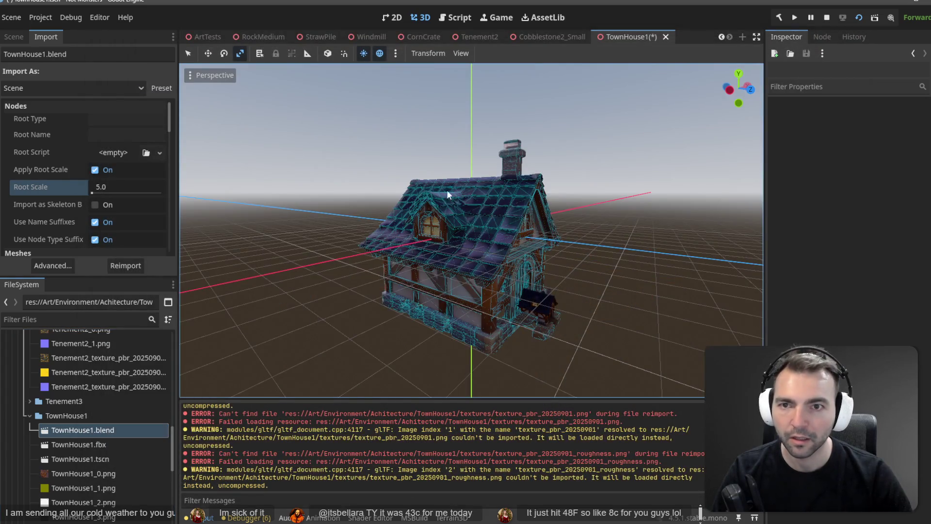
click(213, 38)
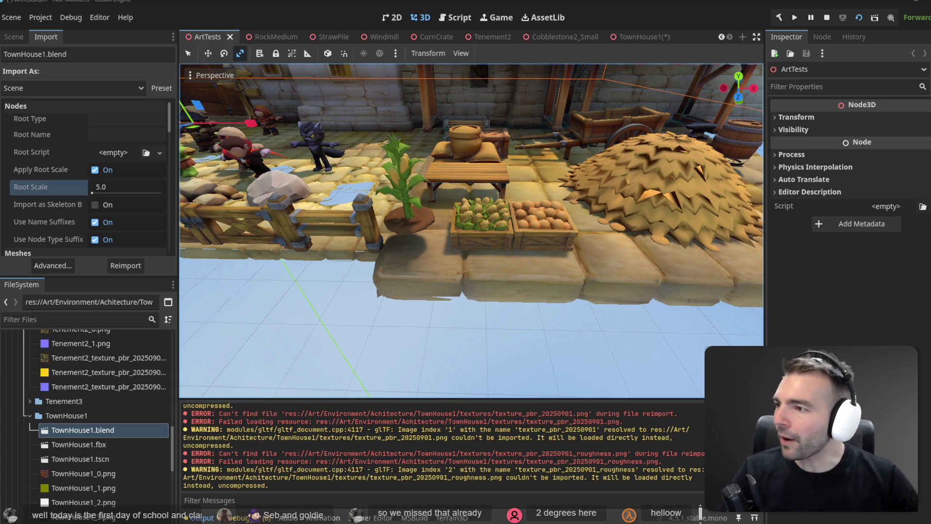
Orbit around the ArtTests village and drop TownHouse1.blend among the characters
click(495, 144)
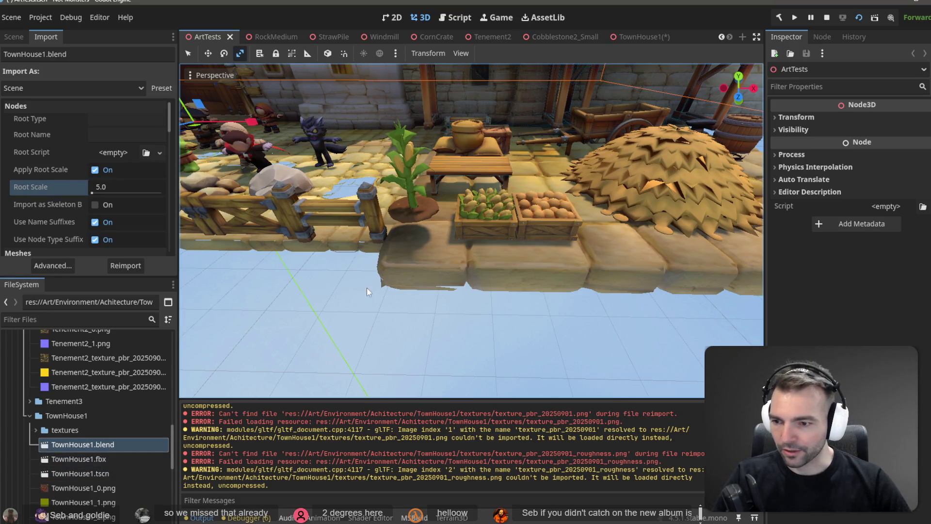
middle_drag(367, 287, 473, 284)
scroll(473, 305, down, 5)
scroll(473, 306, up, 8)
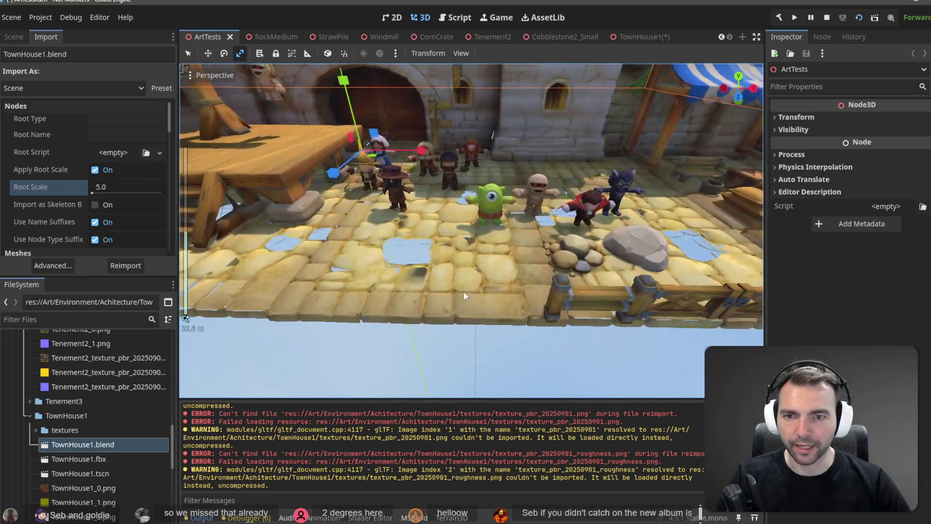
scroll(464, 292, down, 3)
click(85, 444)
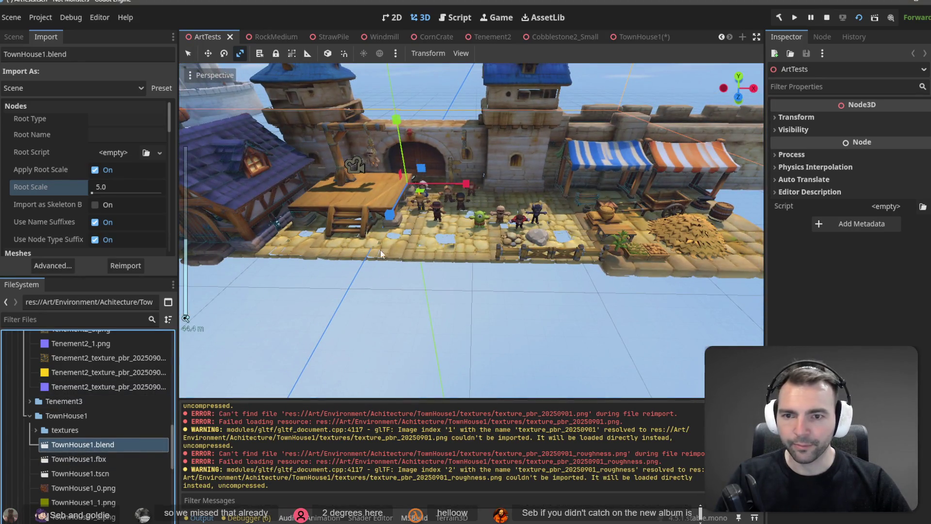
mouse_move(380, 249)
mouse_down()
mouse_move(388, 237)
mouse_move(425, 242)
mouse_up()
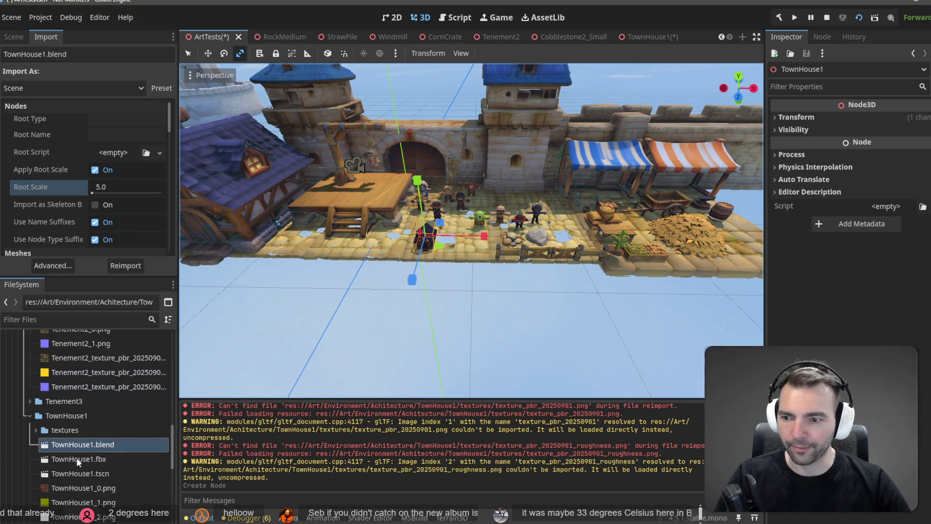
Try a Root Scale of 10.0 and reimport the house
click(127, 189)
text(10)
key(Return)
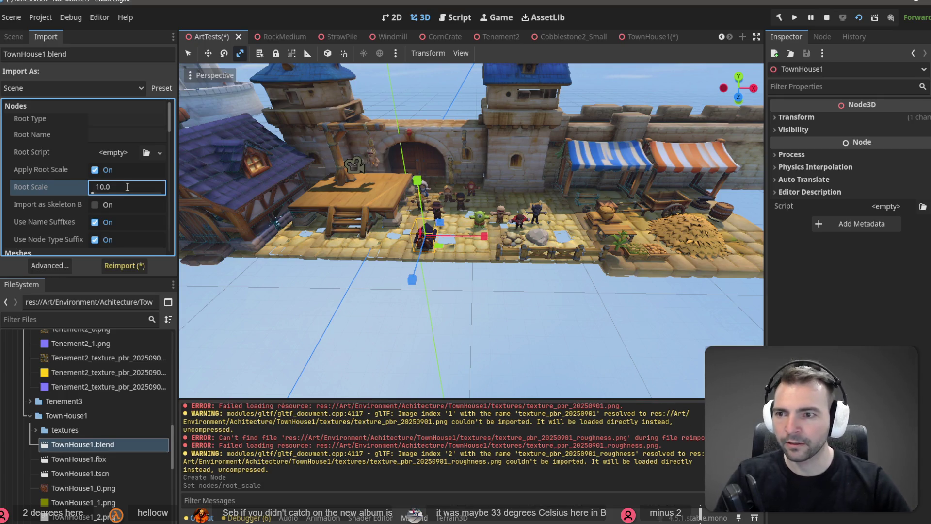
click(133, 265)
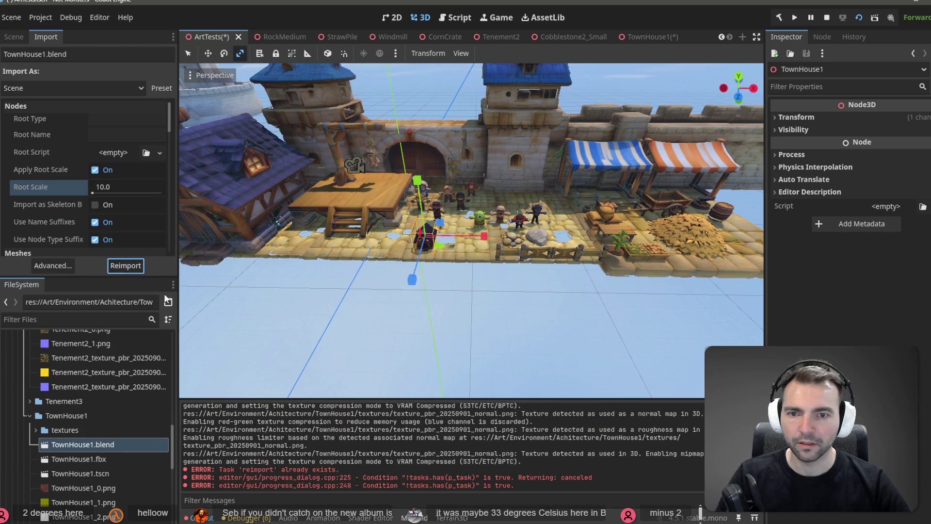
Undo the scale change and placed house, then return to the TownHouse1 scene
click(103, 444)
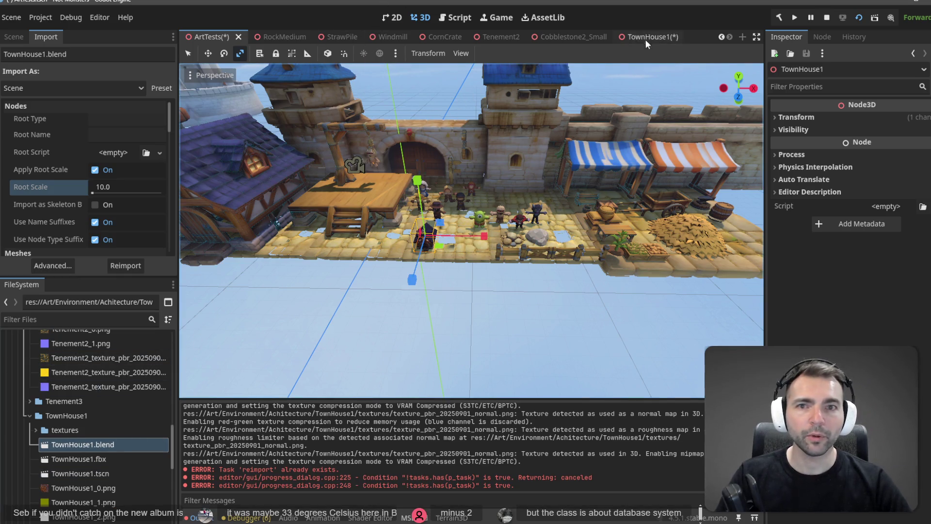
key(ctrl+z)
key(ctrl+z)
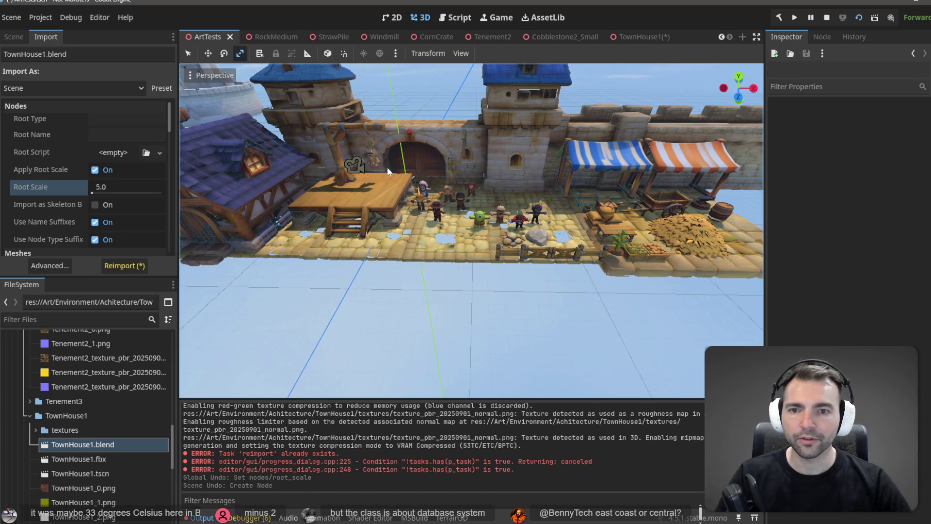
click(639, 37)
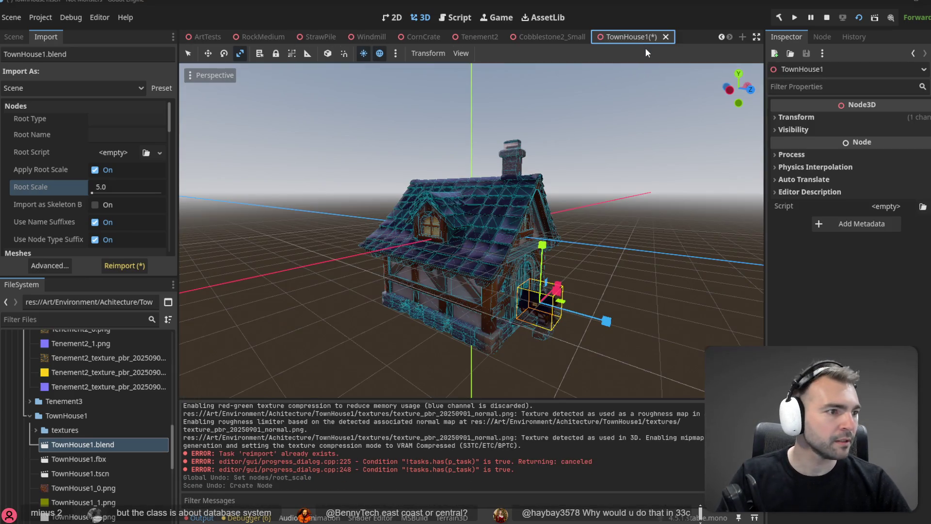
Set the Blender house object's scale to 10 on X, Y and Z and save
key(alt+Tab)
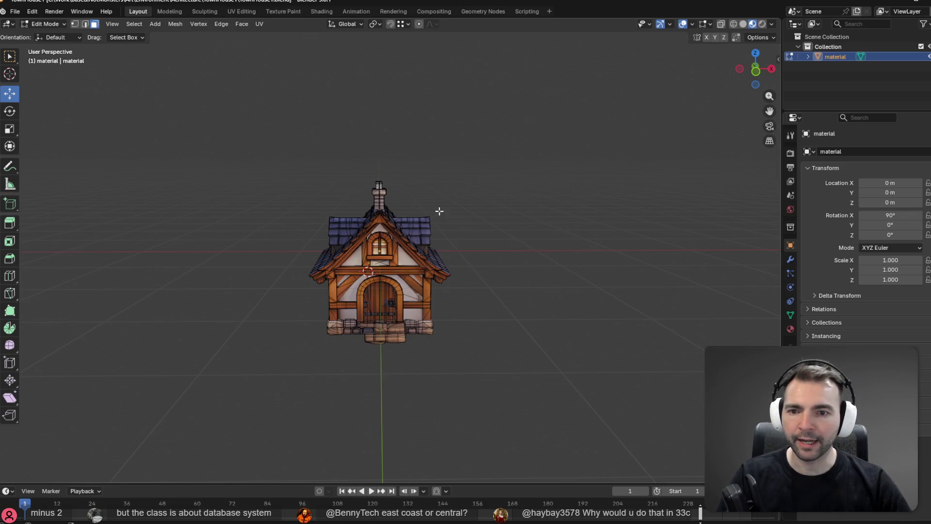
click(11, 58)
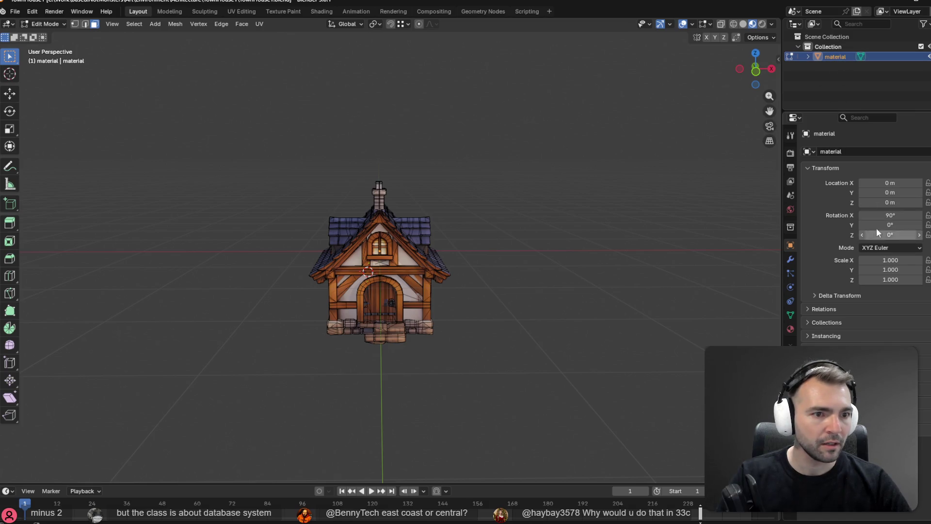
click(896, 260)
text(10)
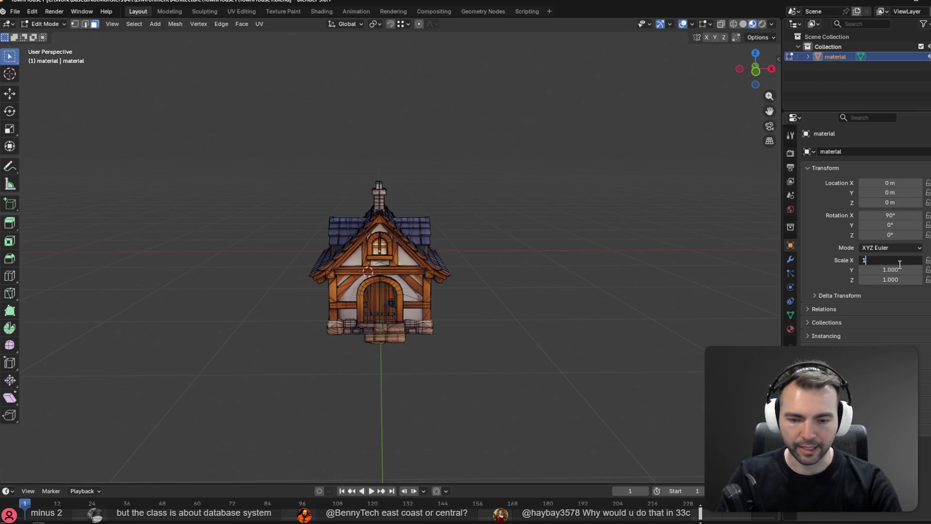
key(Tab)
text(10)
key(Tab)
text(10)
key(Return)
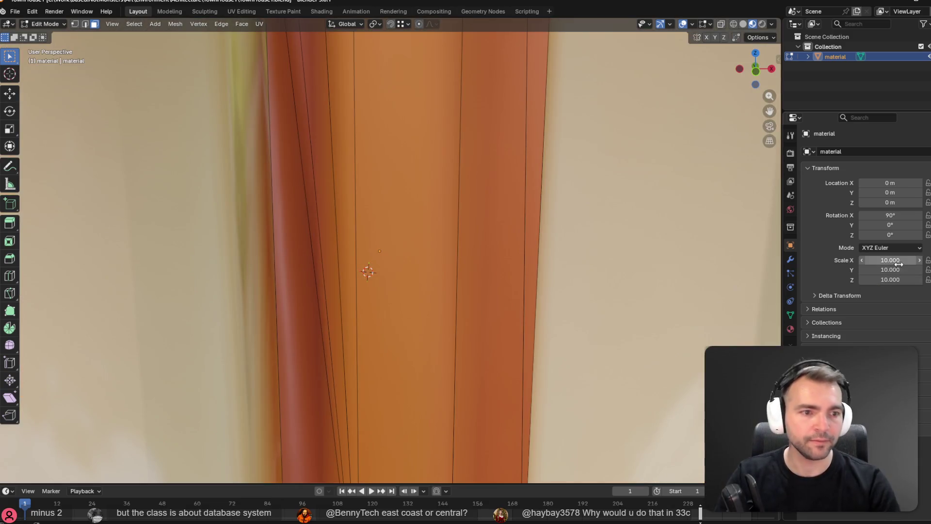
key(ctrl+s)
key(alt+Tab)
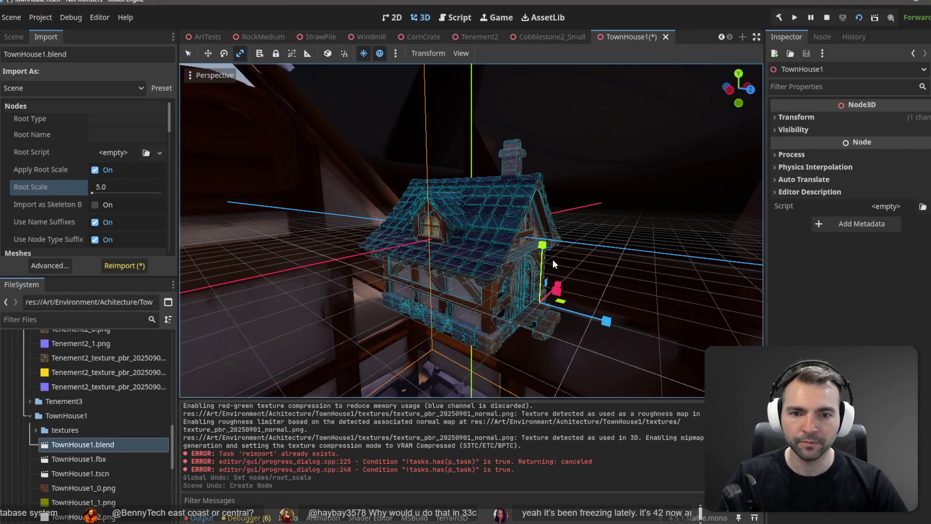
Change the house's scale to 2 on all three axes and return to Godot
scroll(554, 257, down, 5)
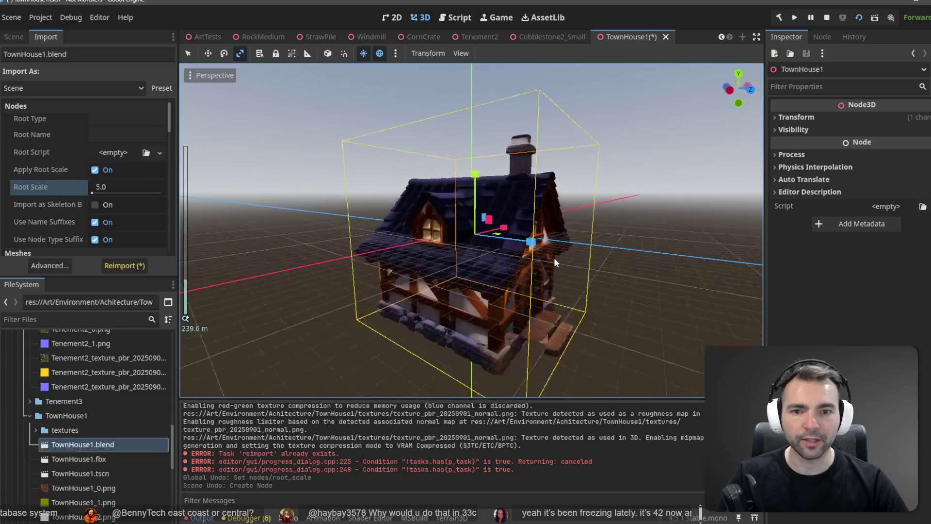
key(alt+Tab)
click(911, 262)
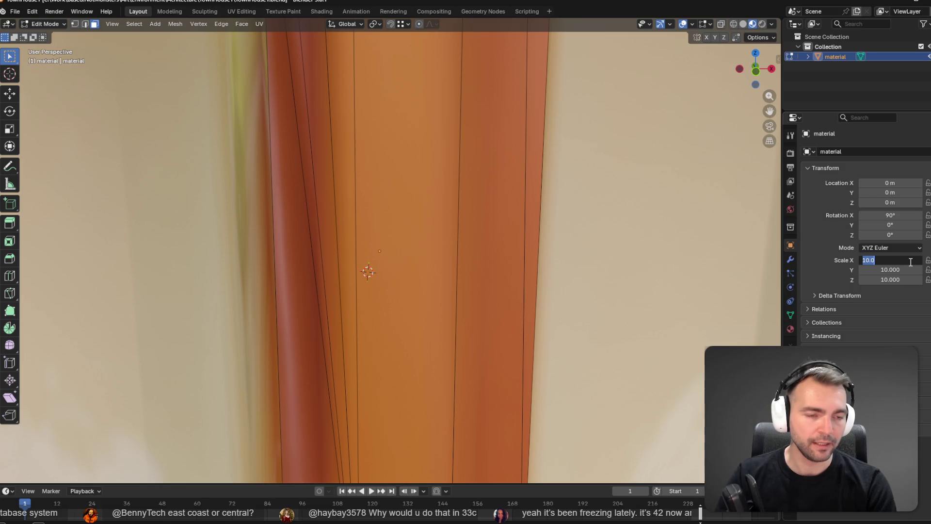
text(2)
key(Tab)
text(2)
key(Tab)
text(2)
key(Return)
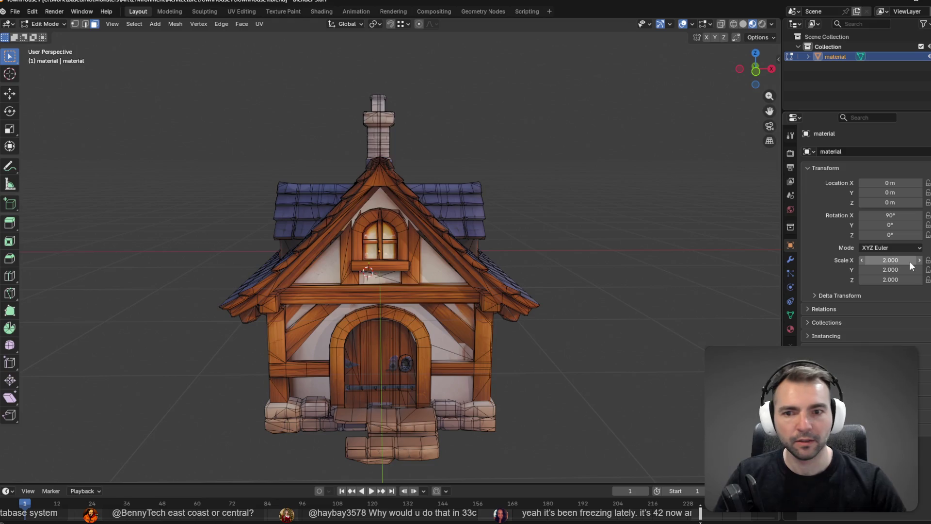
key(alt+Tab)
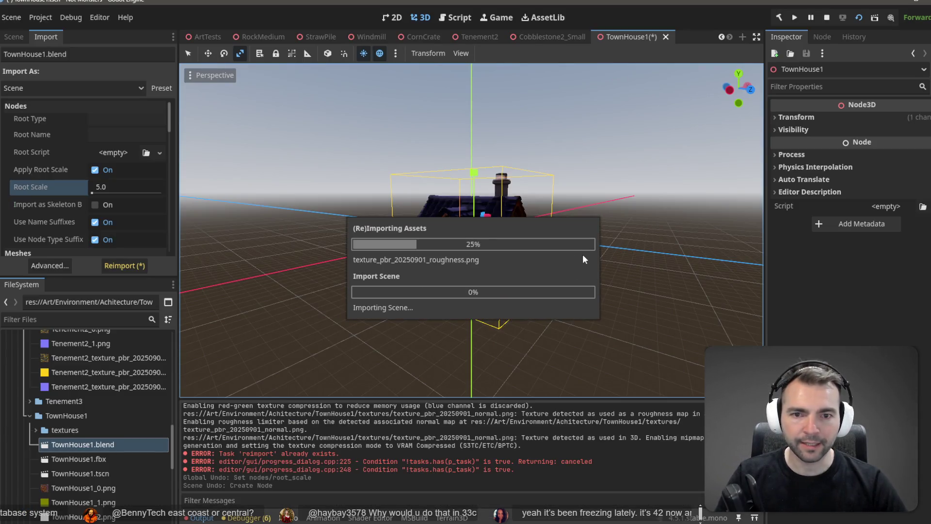
Zoom in on the reimported house, show the scene tree, select the material node and orbit frontally
scroll(517, 226, up, 1)
scroll(519, 223, up, 15)
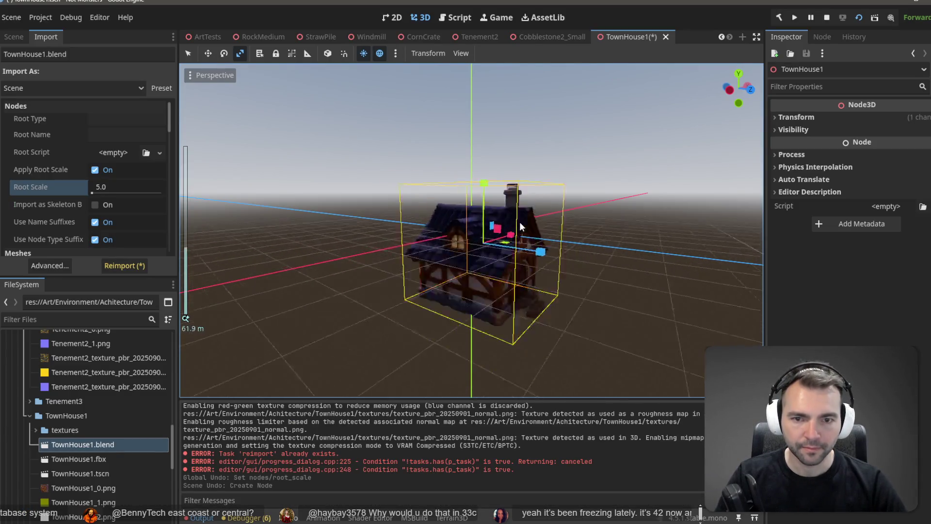
click(11, 39)
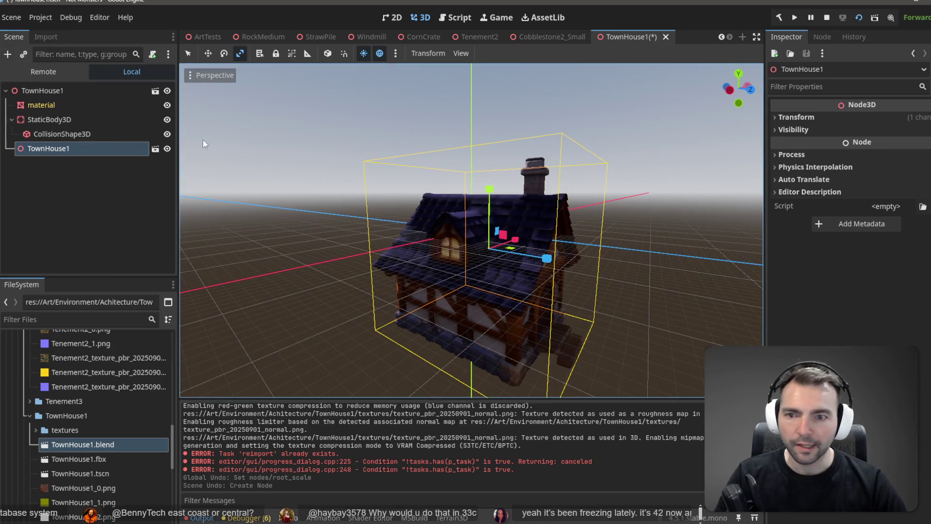
click(41, 106)
mouse_move(432, 223)
middle_down()
mouse_move(591, 261)
mouse_move(450, 266)
mouse_move(399, 252)
mouse_move(515, 234)
mouse_move(603, 259)
middle_up()
Set the house's Blender scale to 1 on X, Y and Z and save
key(alt+Tab)
click(897, 260)
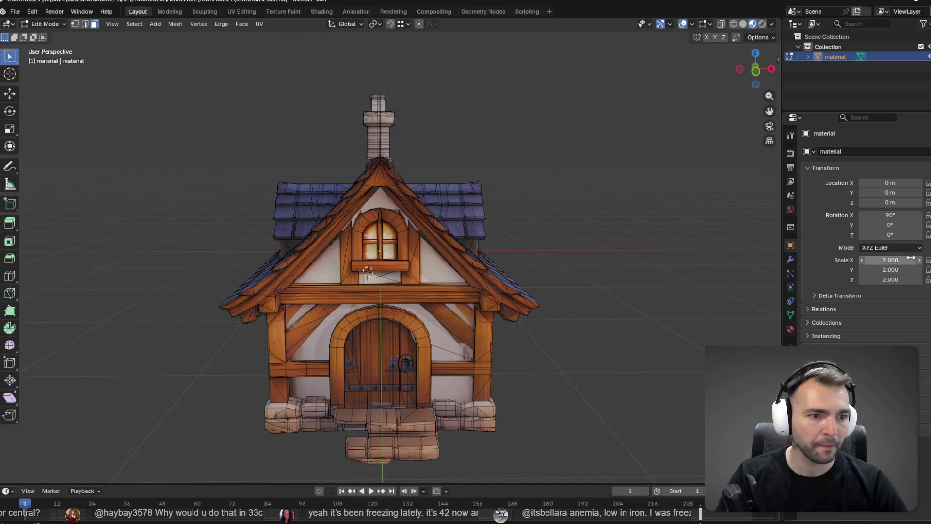
text(1)
key(Tab)
text(1)
key(Tab)
text(1)
key(Tab)
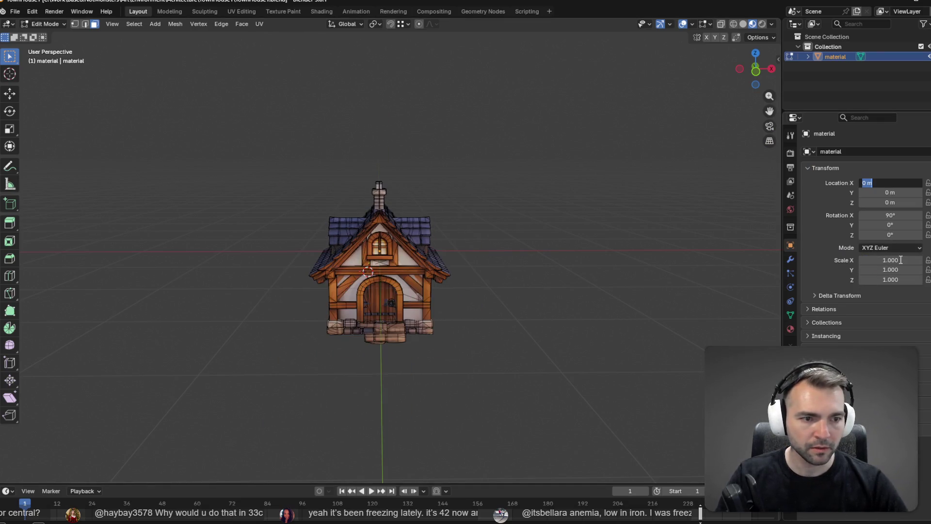
key(alt+Tab)
key(alt+Tab)
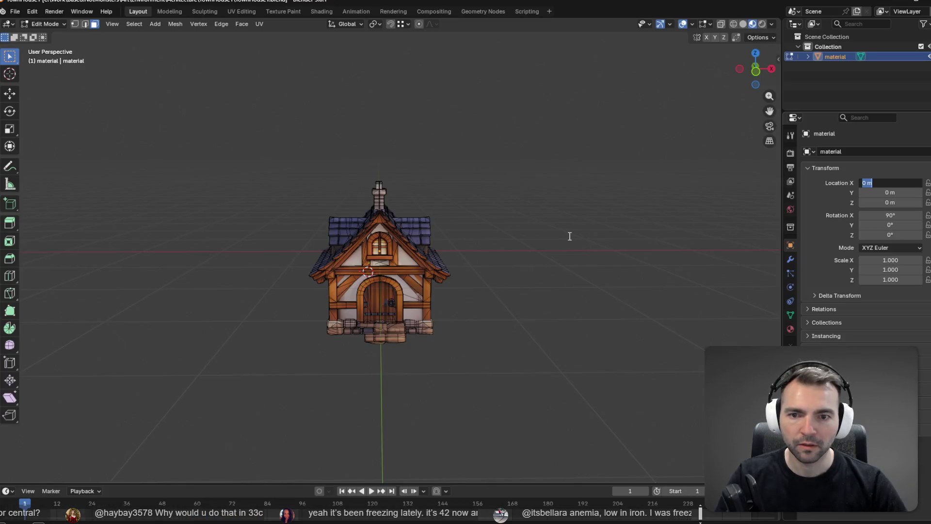
key(ctrl+s)
key(alt+Tab)
Hide the child TownHouse1 node in Godot's scene tree
click(88, 158)
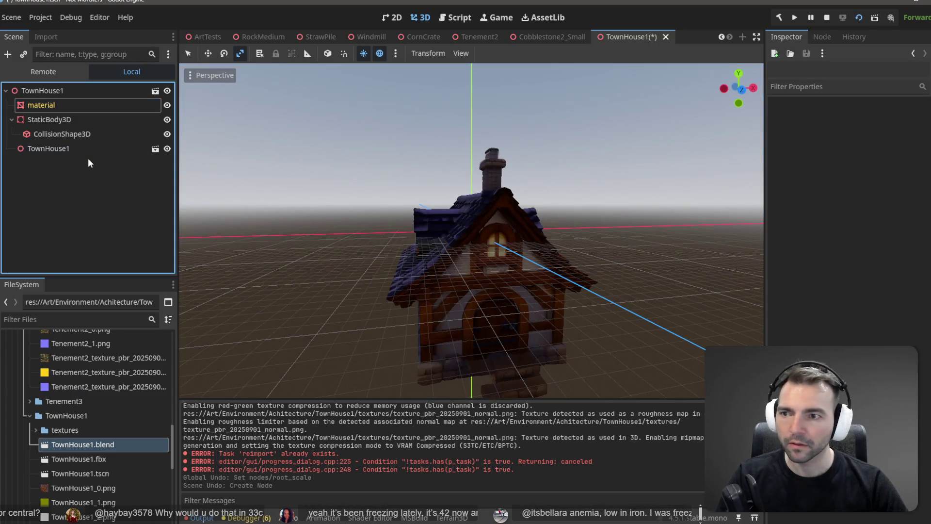
click(86, 153)
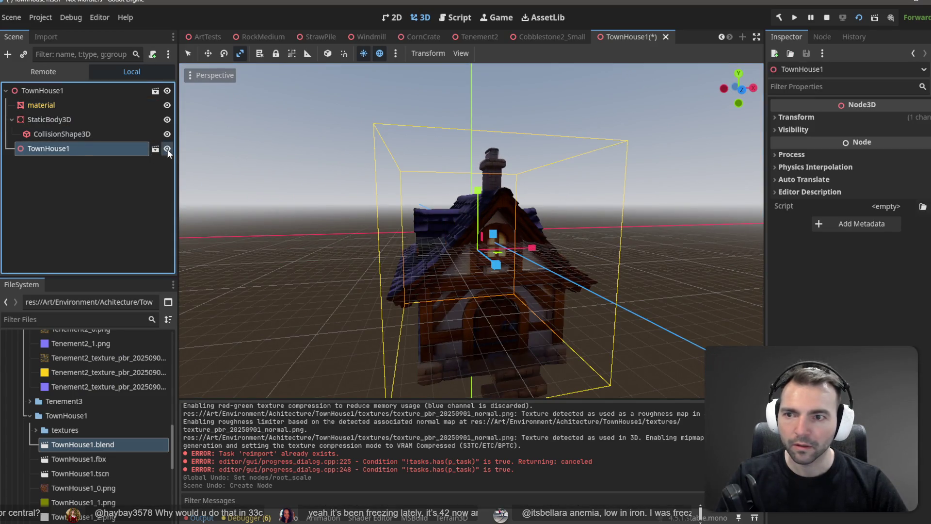
click(167, 149)
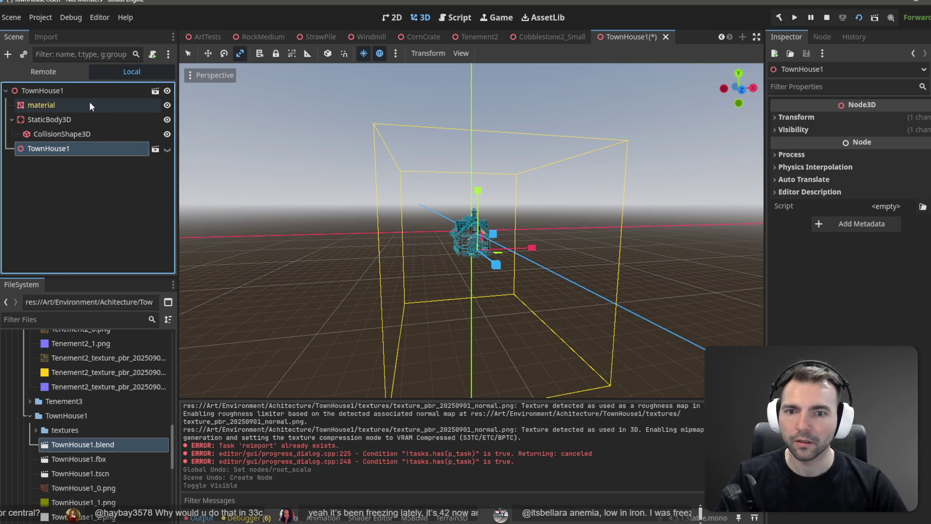
Scale the house to 0.5 on every axis in Blender, save, and return to Godot
key(alt+Tab)
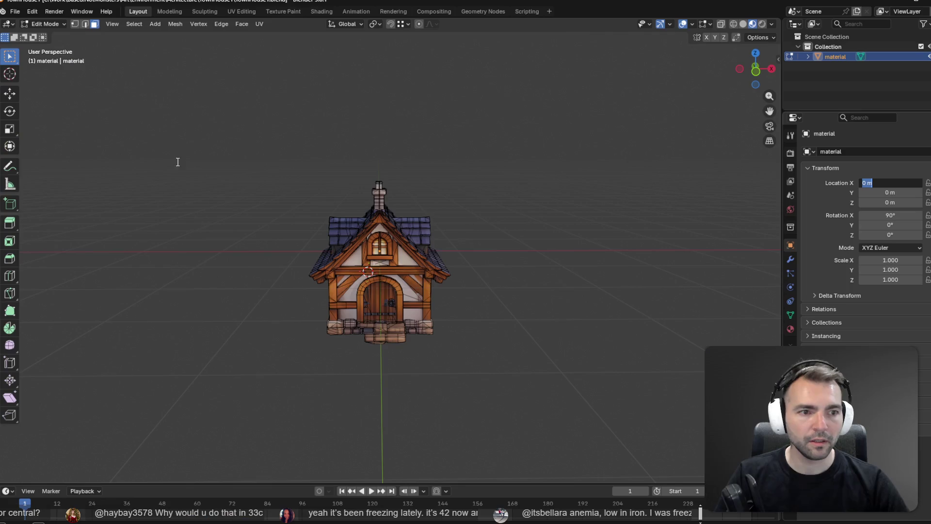
click(873, 263)
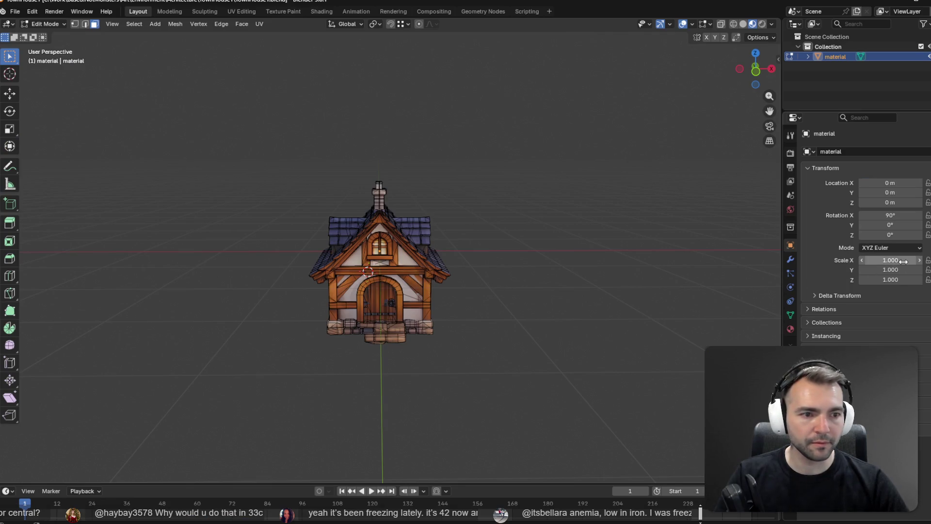
click(903, 262)
text(0.5)
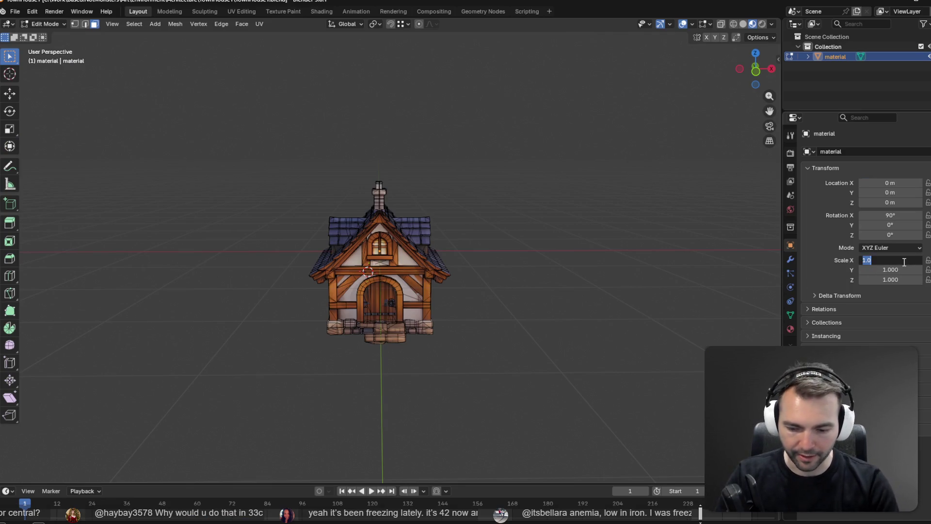
key(Tab)
text(0.5)
key(Tab)
text(0.5)
key(Return)
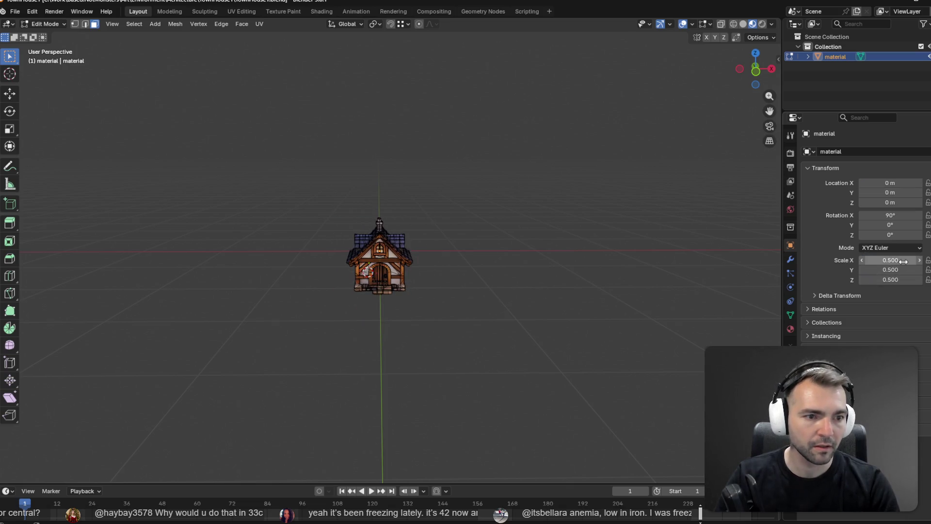
key(ctrl+s)
key(alt+Tab)
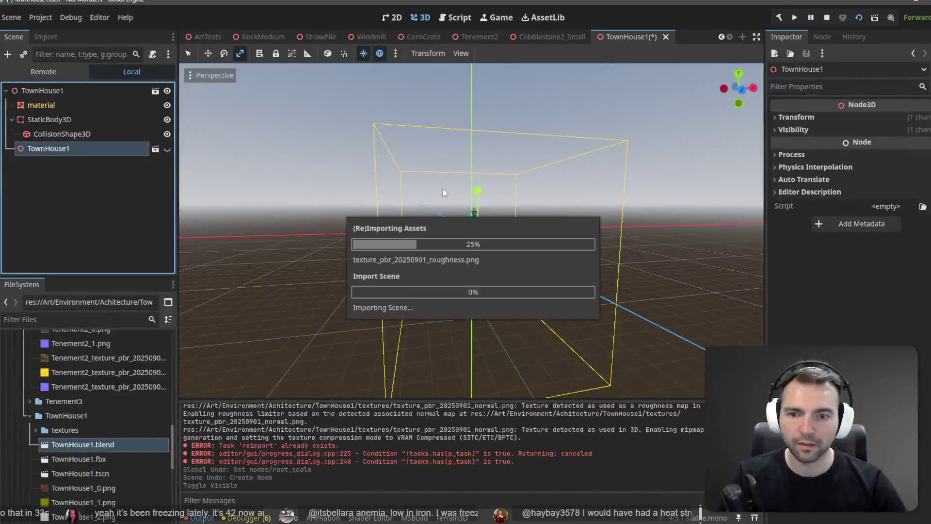
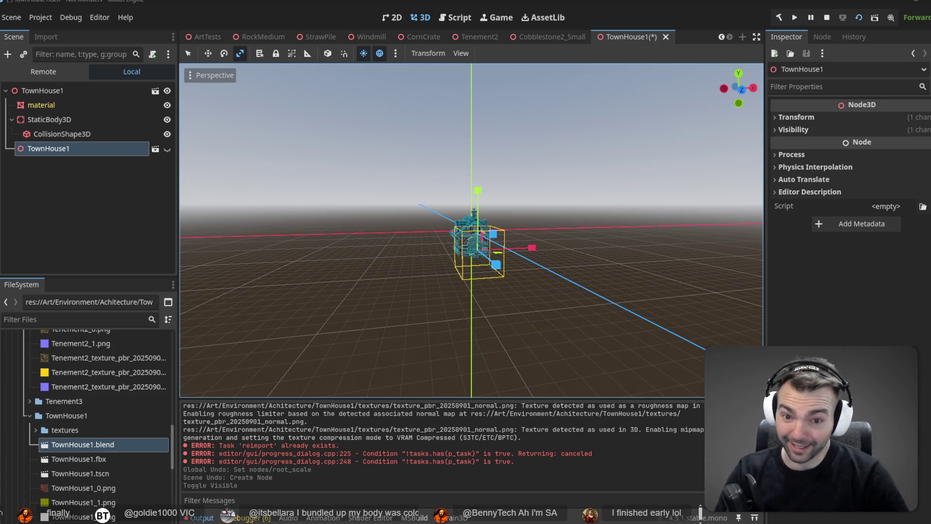
Make the second TownHouse1 model visible, raise it along Y, shift it along Z, and save
click(100, 116)
click(92, 154)
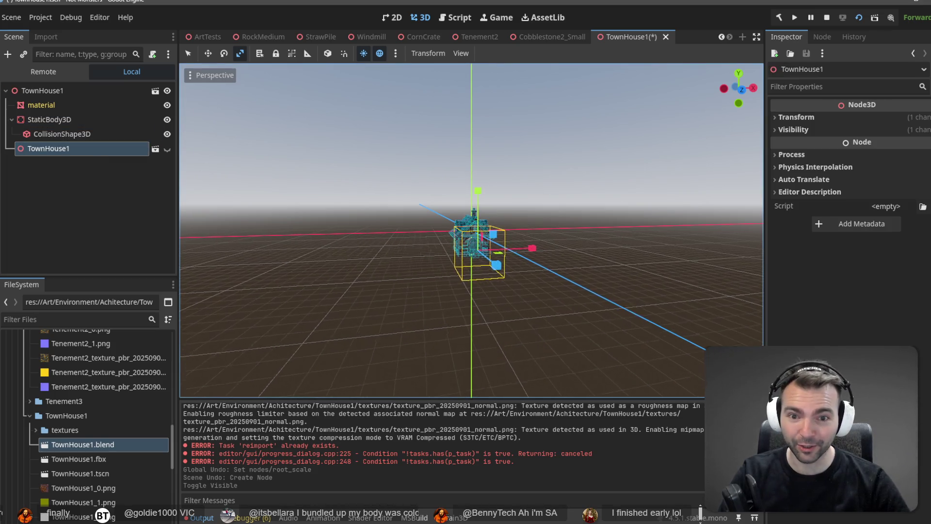
scroll(190, 166, up, 5)
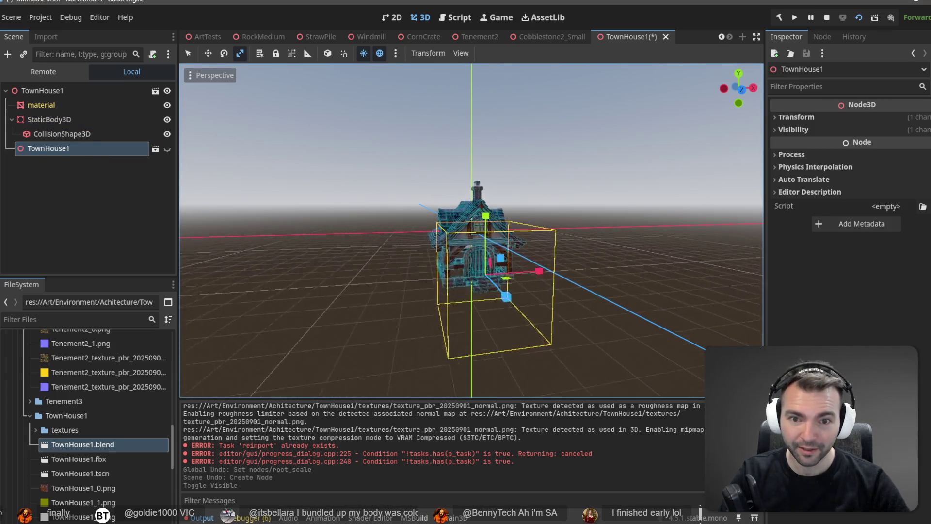
click(166, 149)
middle_drag(205, 159, 291, 145)
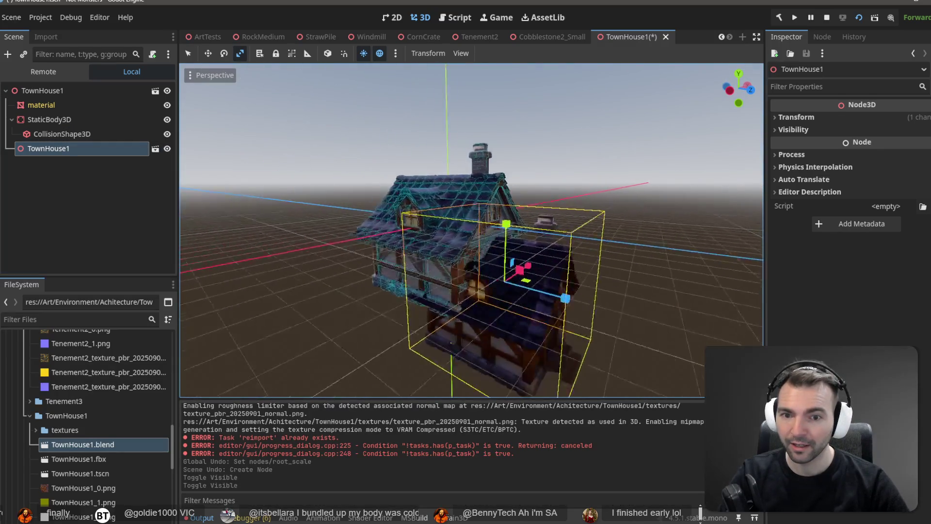
scroll(332, 195, down, 3)
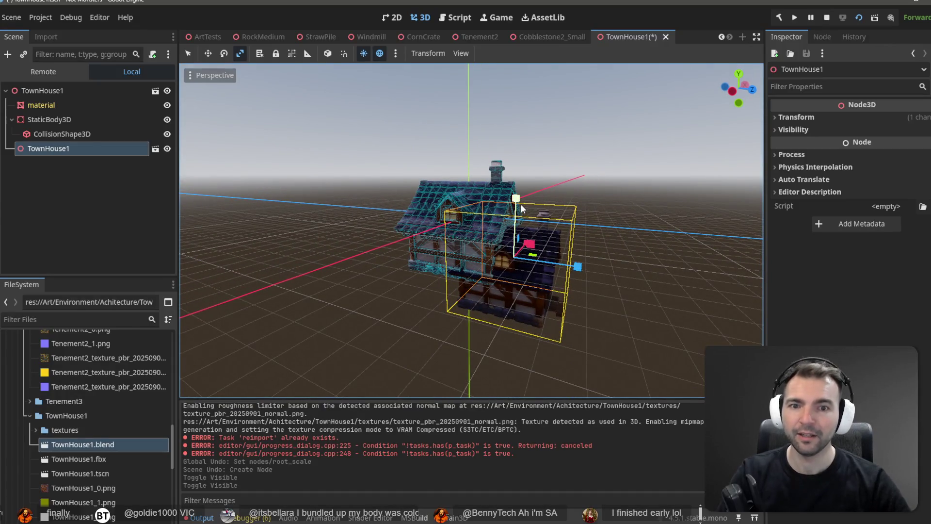
key(w)
mouse_move(520, 204)
mouse_down()
mouse_move(511, 142)
mouse_move(508, 163)
mouse_up()
drag(585, 232, 529, 226)
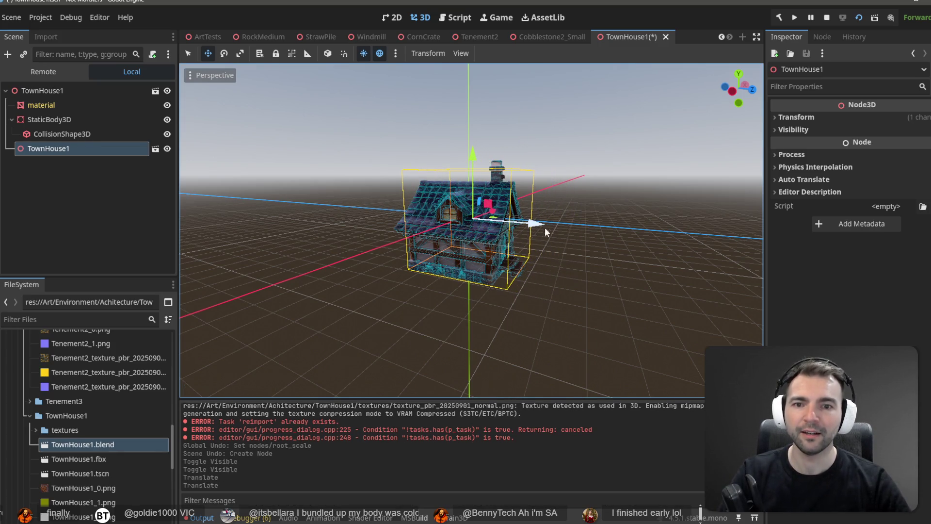
key(ctrl+s)
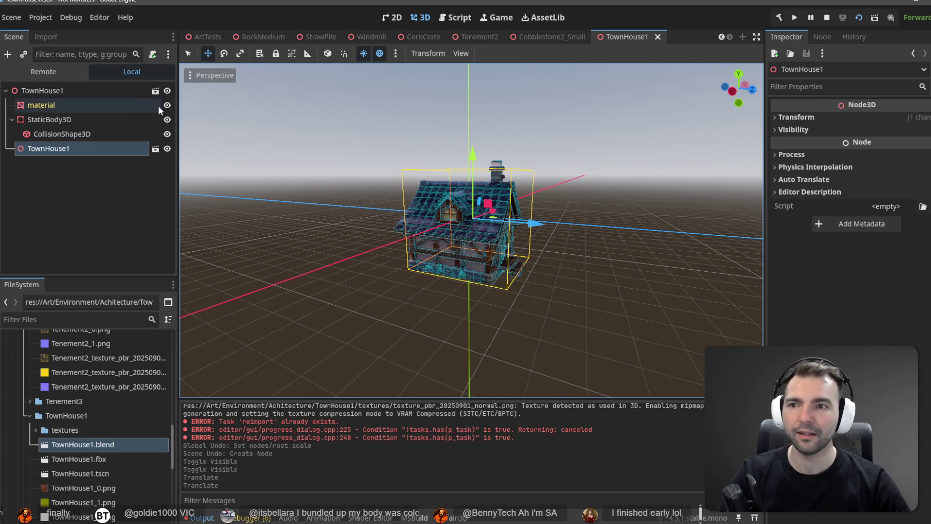
Hide the original house mesh, nudge the new house along X, raise it higher, and save
click(166, 105)
middle_drag(547, 217, 611, 221)
scroll(465, 233, up, 3)
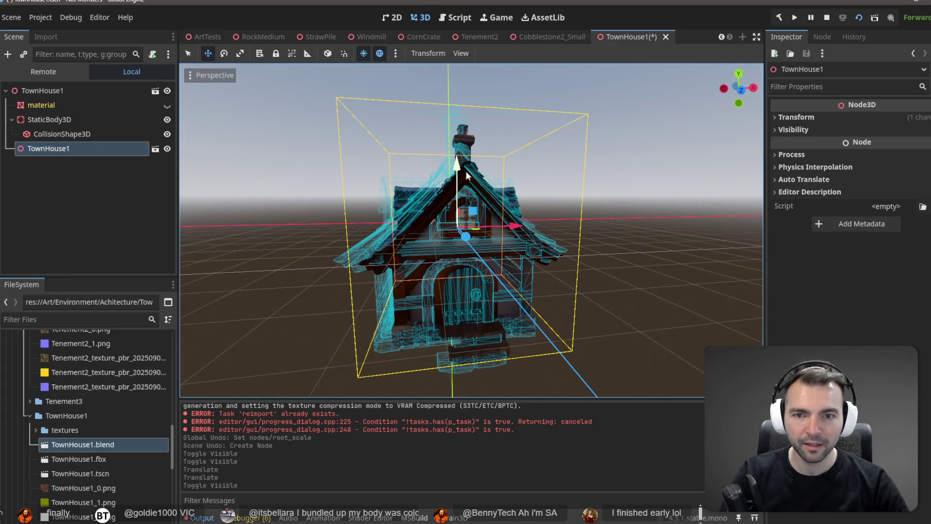
middle_drag(457, 174, 485, 208)
drag(506, 222, 502, 225)
mouse_move(502, 225)
middle_down()
mouse_move(530, 278)
mouse_move(573, 280)
middle_up()
key(f)
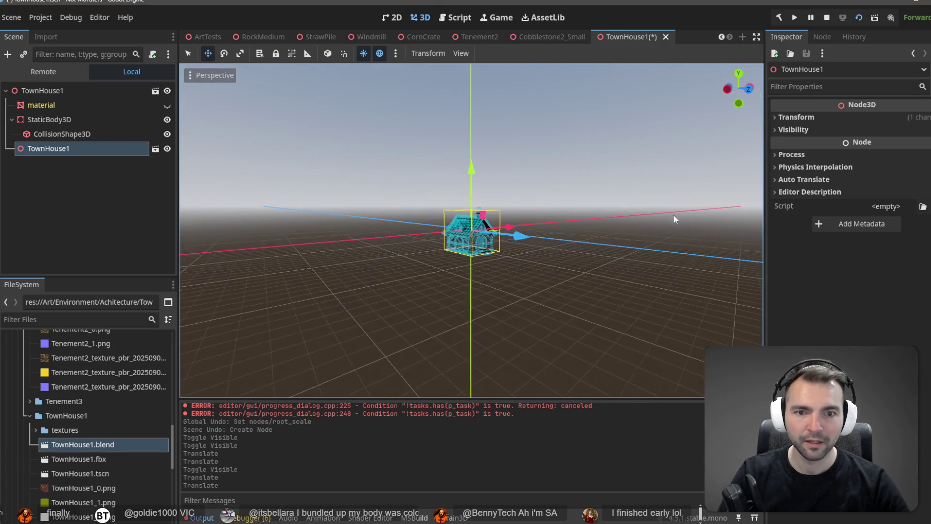
scroll(503, 213, up, 3)
scroll(503, 213, up, 5)
mouse_move(471, 177)
mouse_down()
mouse_move(518, 2)
mouse_move(514, 38)
mouse_up()
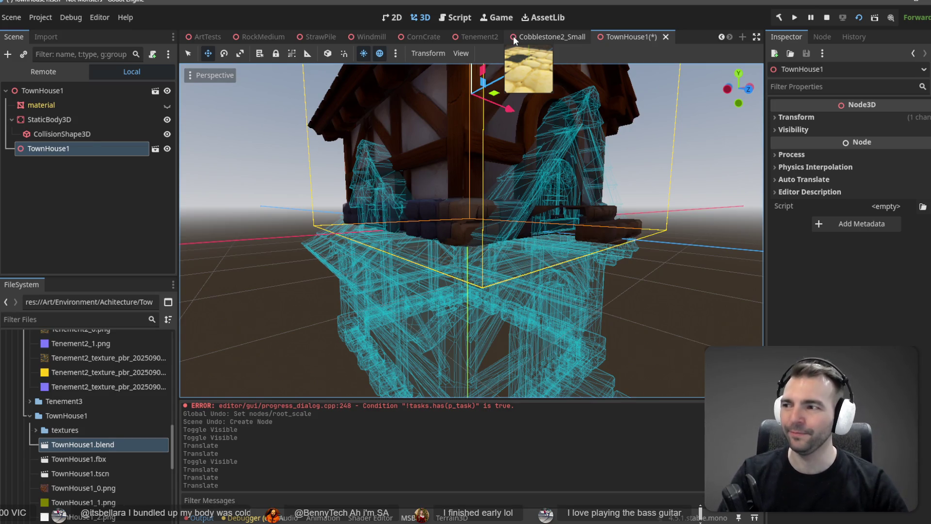
key(ctrl+s)
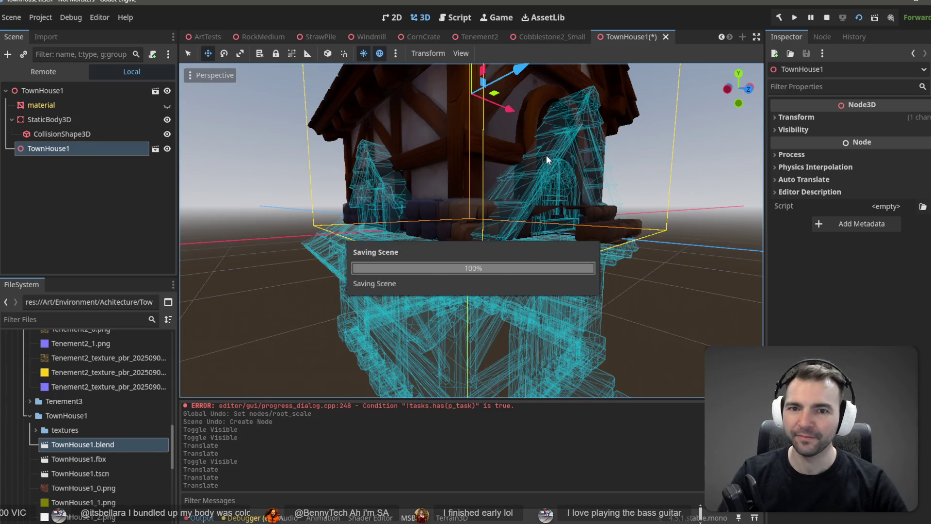
Try twice to delete the inherited material mesh node, dismissing the inherited-node warning each time
click(87, 108)
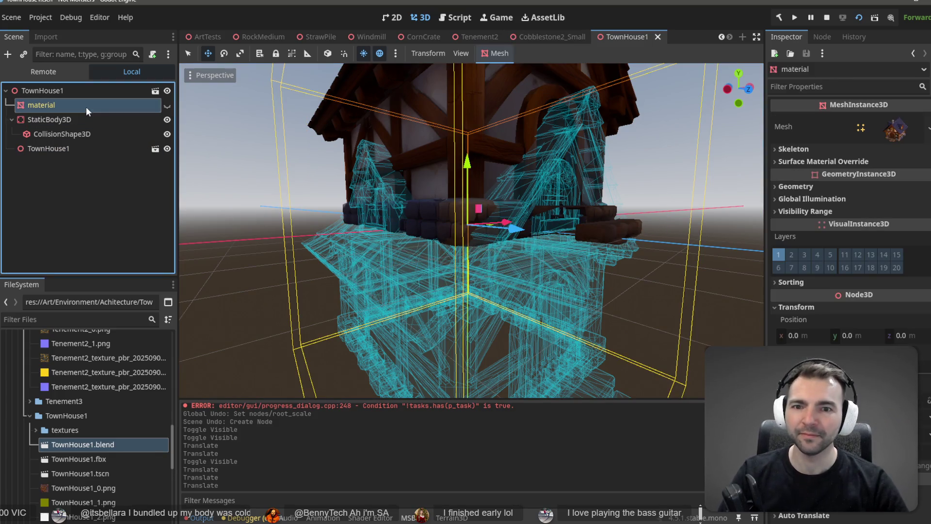
key(Delete)
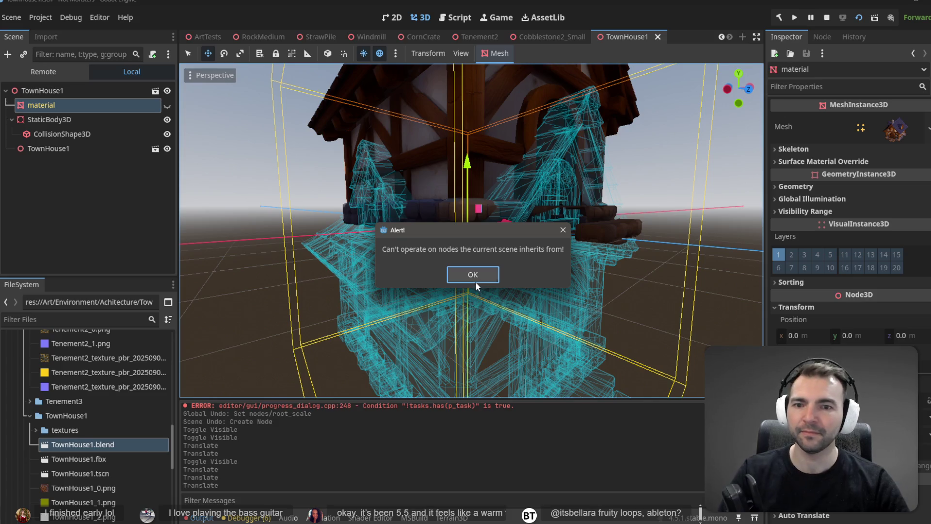
click(475, 281)
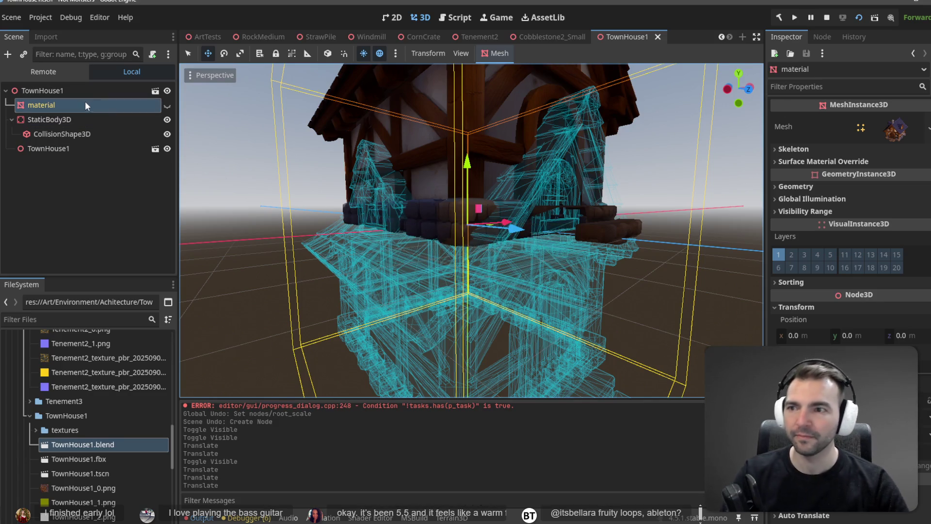
click(56, 148)
click(62, 108)
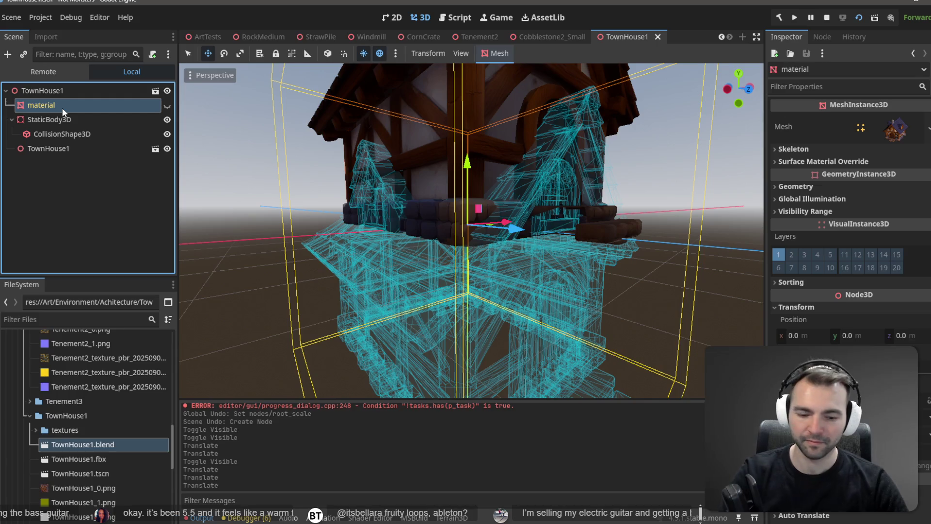
key(Delete)
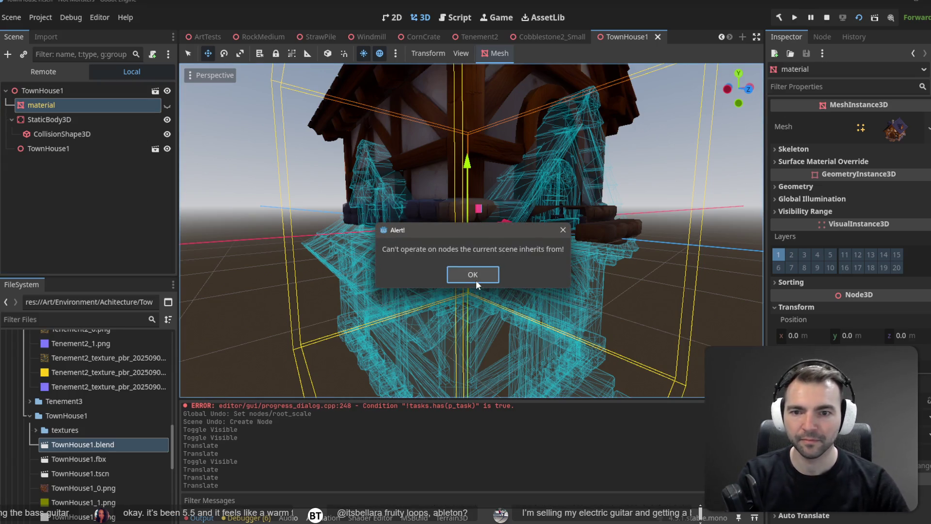
click(104, 168)
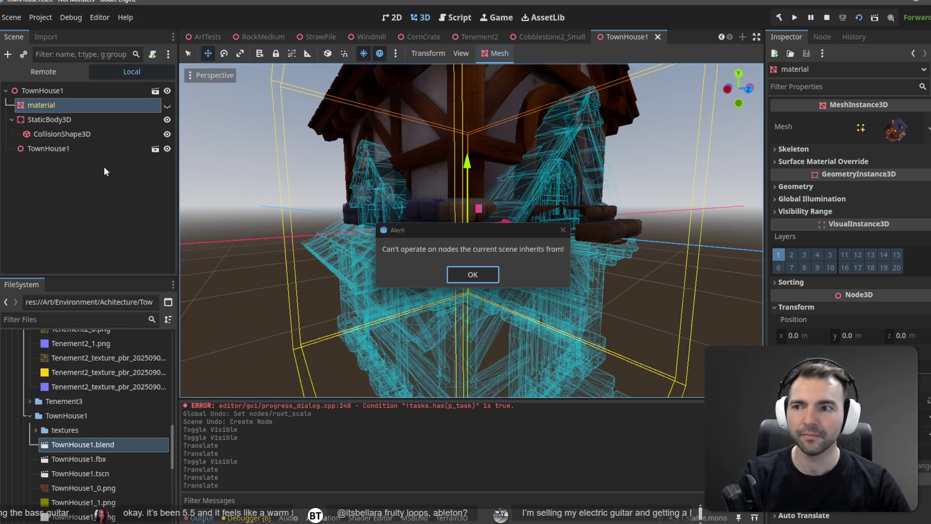
click(450, 275)
After one more failed delete of the material node, delete TownHouse1.tscn from the FileSystem dock
click(91, 474)
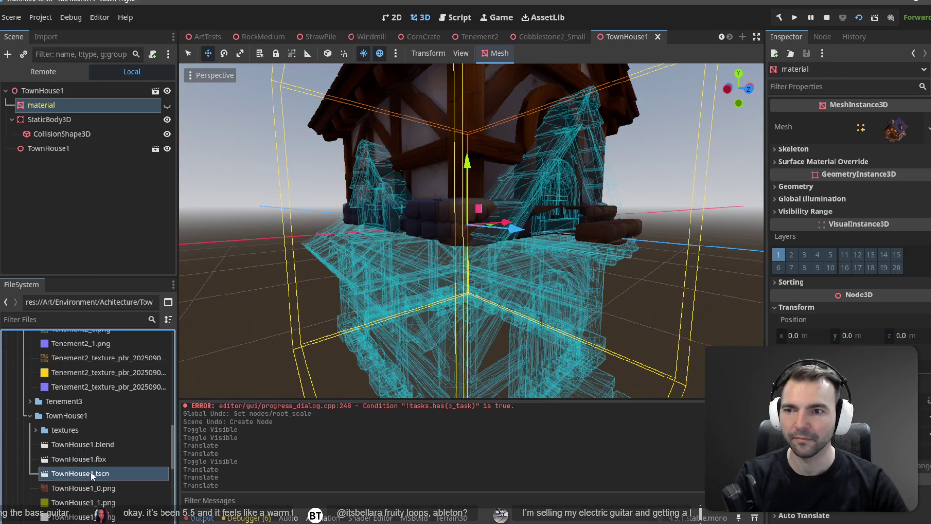
click(42, 91)
click(44, 105)
key(Delete)
key(Return)
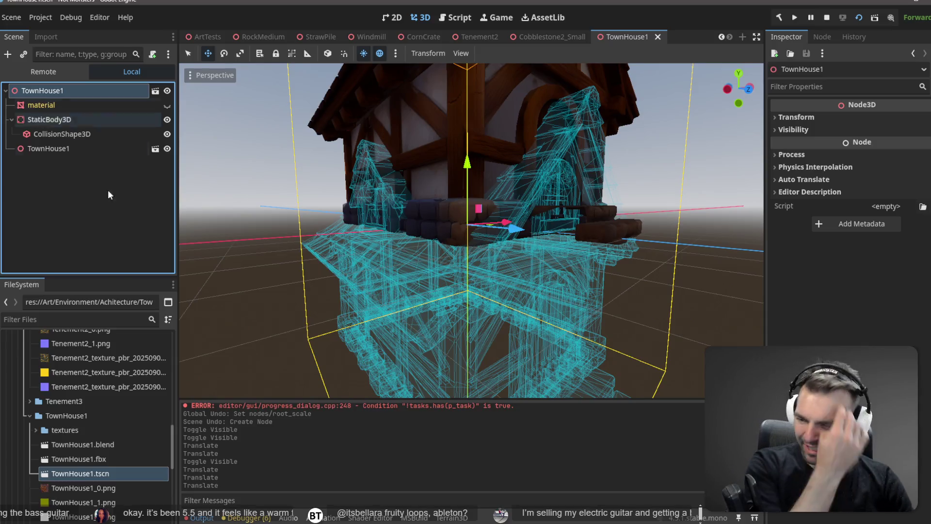
click(106, 470)
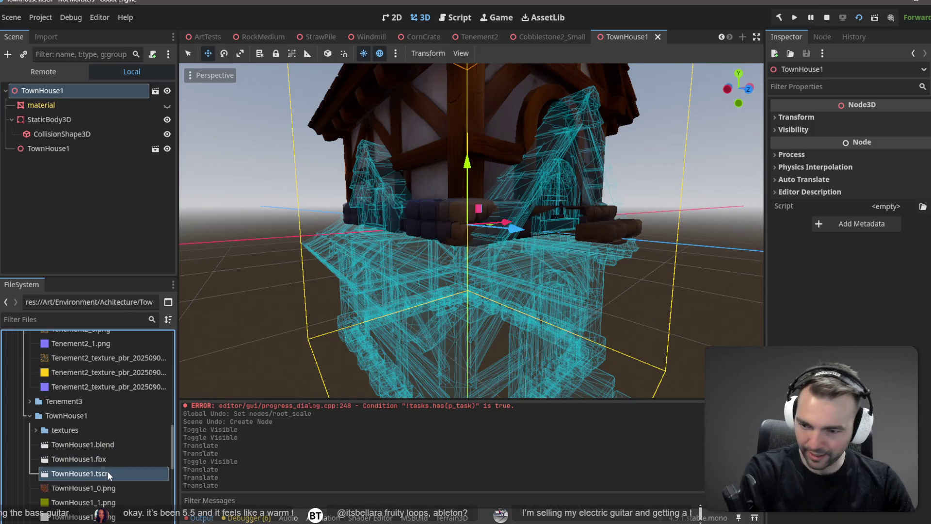
key(Delete)
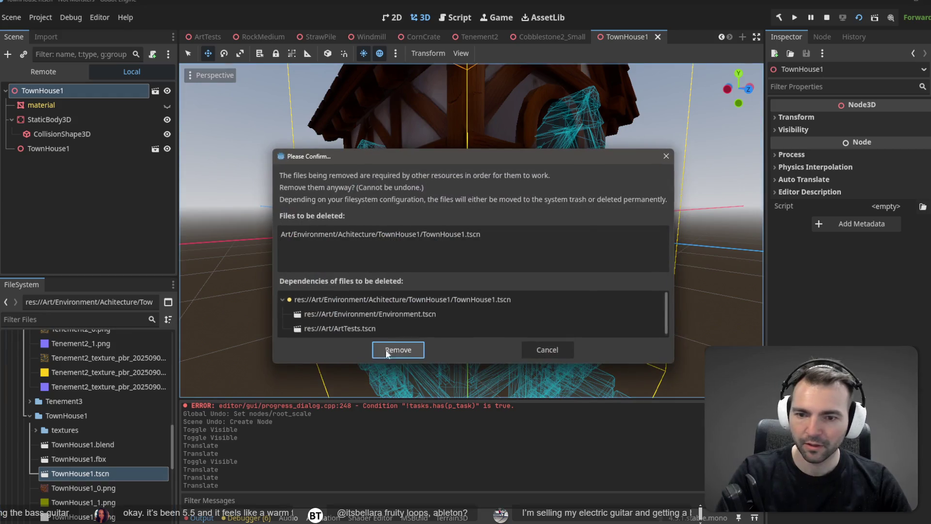
Confirm removing TownHouse1.tscn despite its dependencies, then select TownHouse1.fbx in the folder
click(398, 349)
click(108, 458)
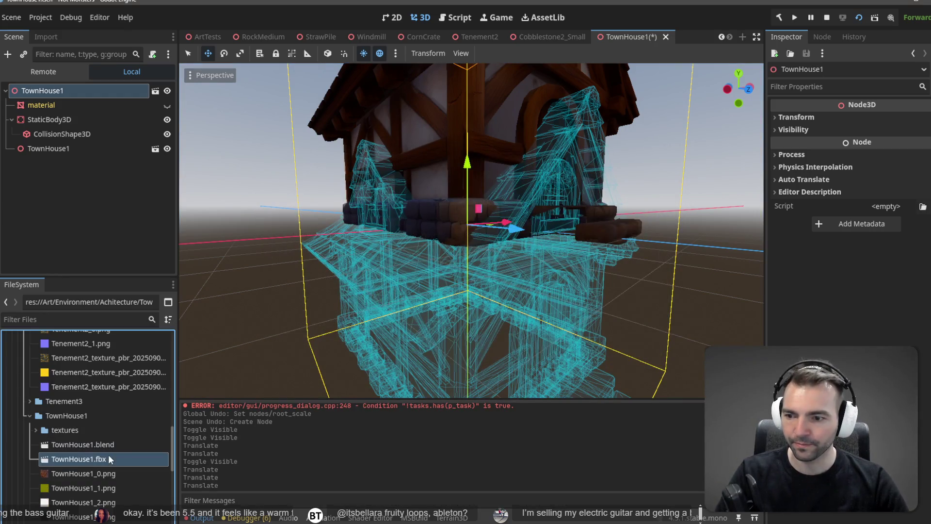
scroll(107, 458, down, 2)
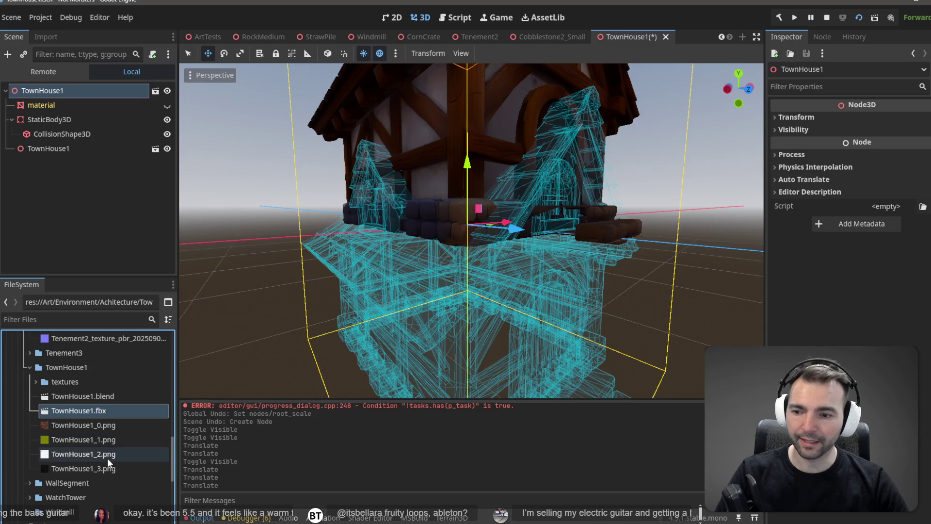
click(36, 404)
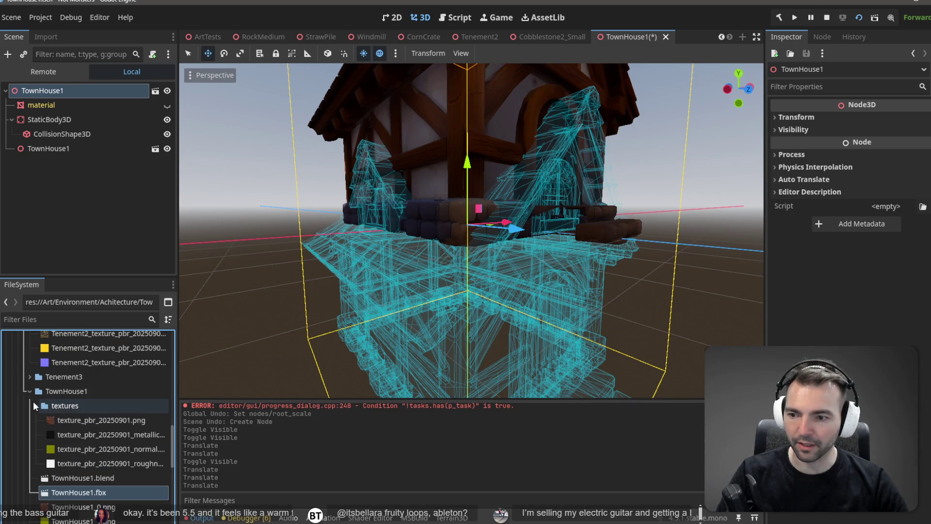
click(34, 403)
shift+click(93, 491)
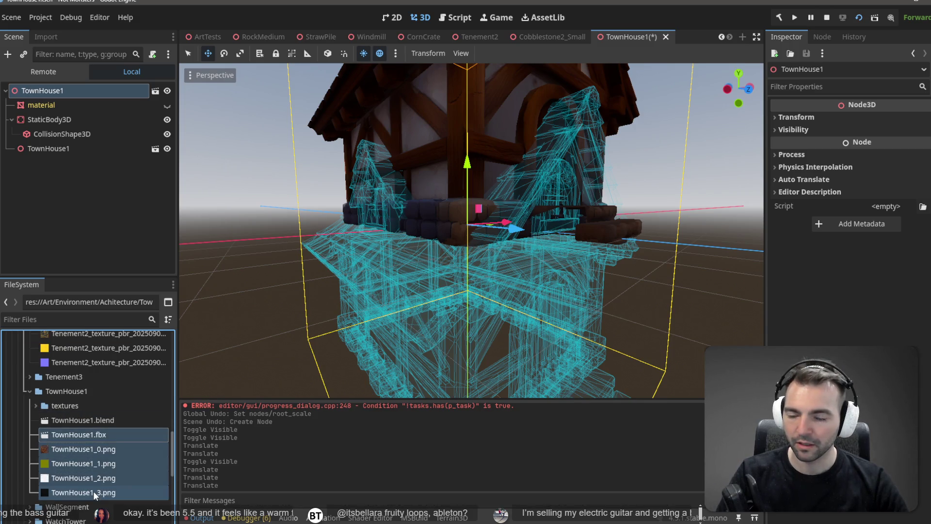
click(98, 435)
Create a new empty 3D scene named TownHouse1 in the TownHouse1 folder
right_click(90, 395)
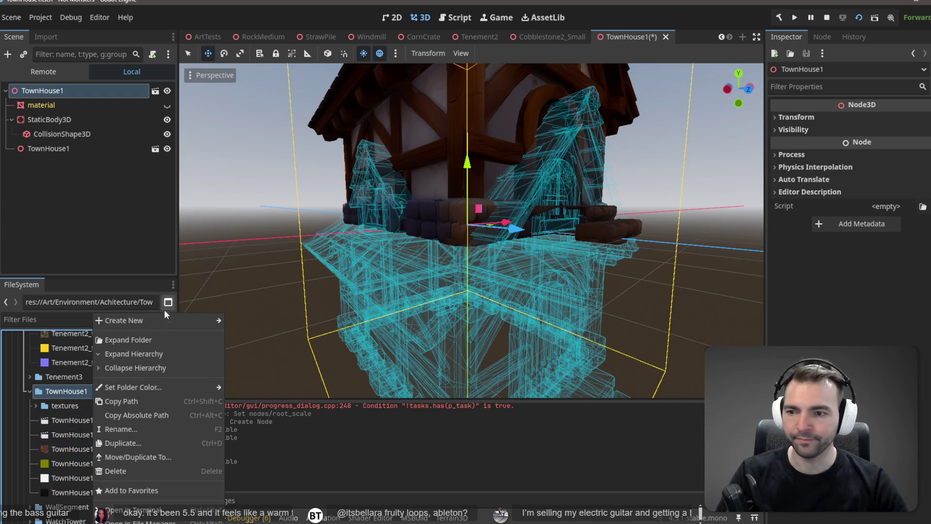
mouse_move(170, 321)
click(263, 335)
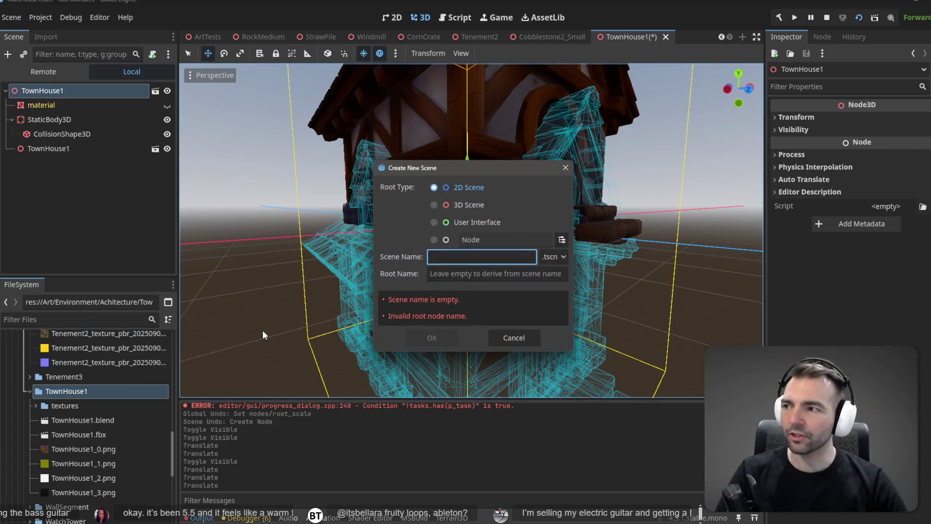
click(458, 204)
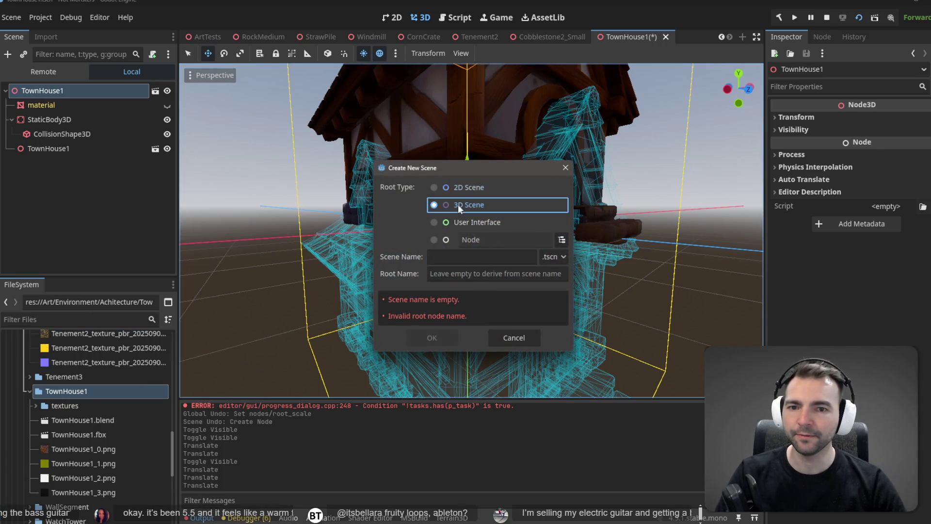
text(TownHouse)
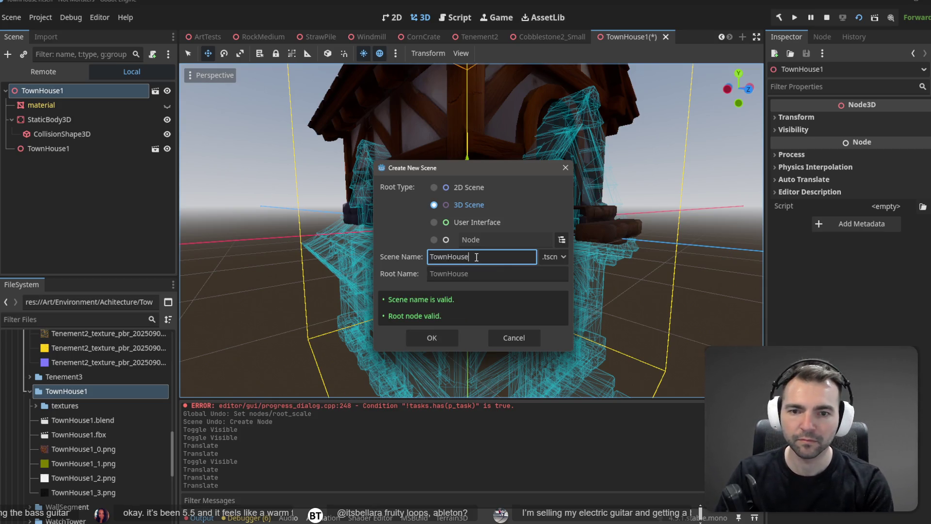
key(Return)
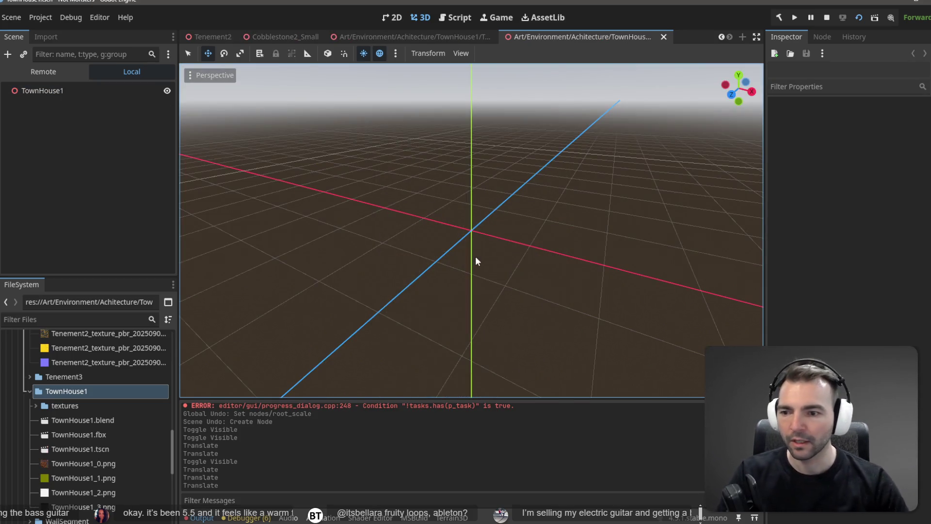
Instance TownHouse1.blend into the new scene and raise it onto the ground grid, shifted slightly along X
mouse_move(86, 420)
mouse_down()
mouse_move(461, 237)
mouse_move(509, 171)
mouse_move(476, 206)
mouse_up()
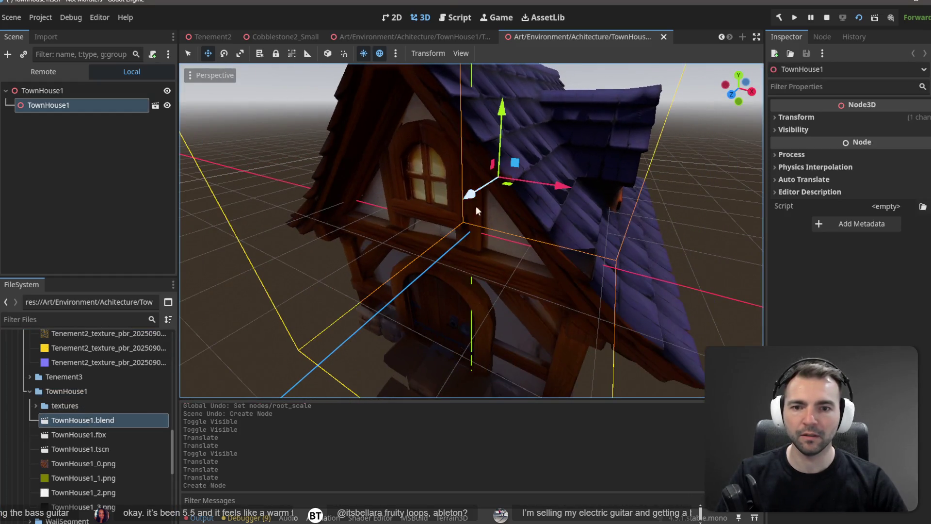
drag(503, 119, 504, 58)
scroll(554, 238, down, 4)
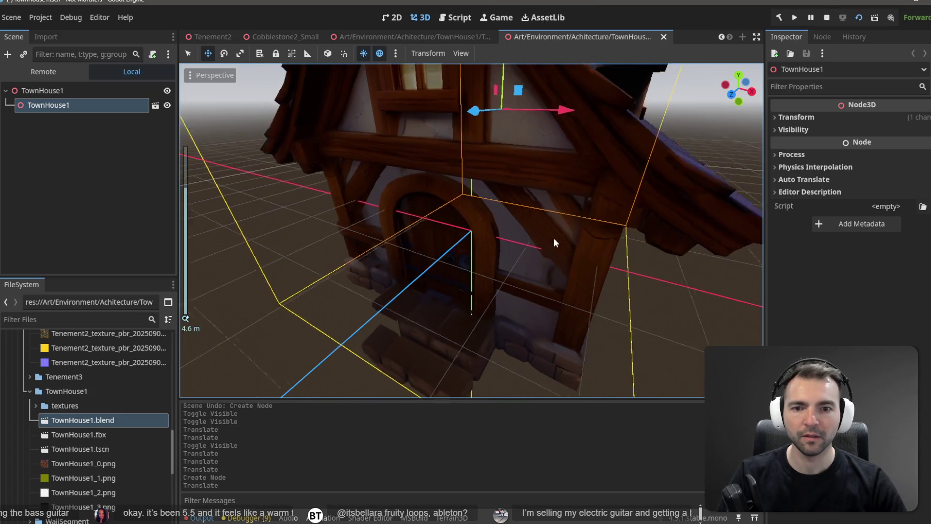
middle_drag(524, 228, 562, 208)
mouse_move(468, 97)
mouse_down()
mouse_move(468, 1)
mouse_move(483, 34)
mouse_up()
drag(531, 108, 544, 111)
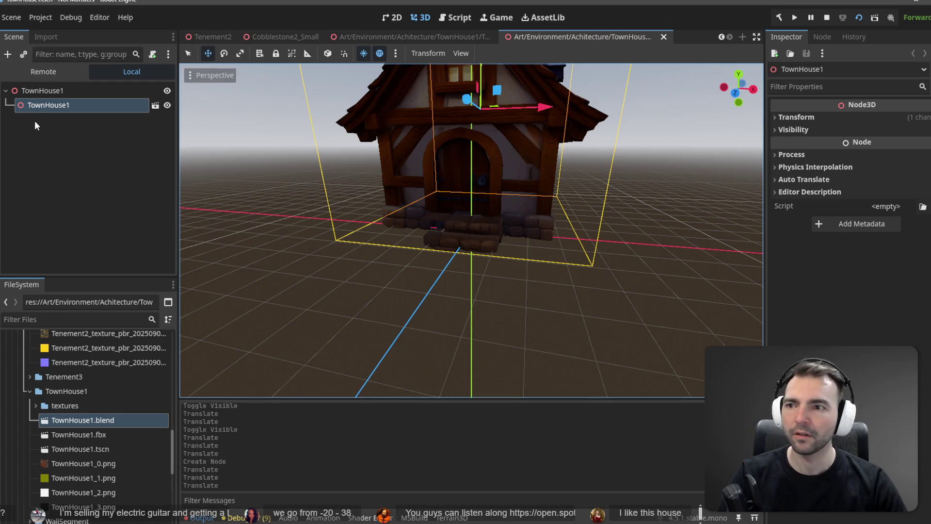
Close the duplicate TownHouse1, Tenement2, Windmill, StrawPile and RockMedium scene tabs
click(214, 35)
click(276, 35)
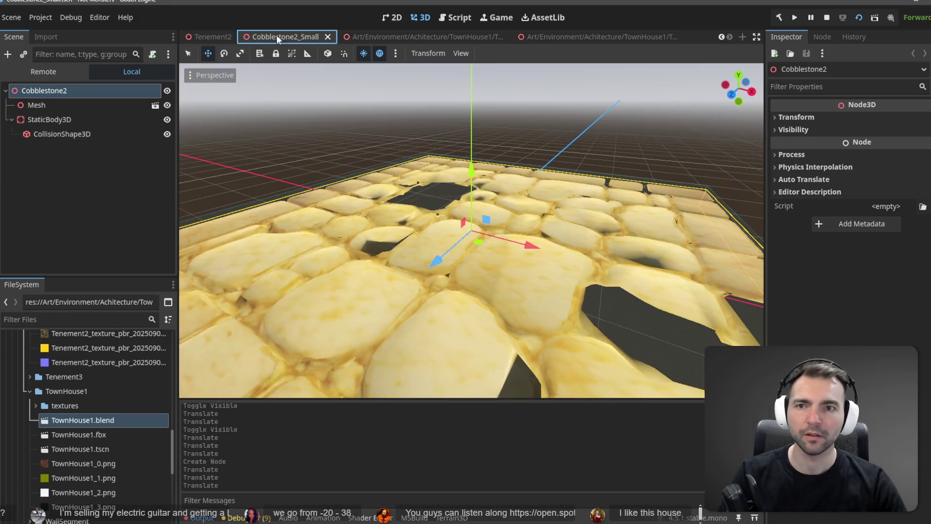
middle_click(410, 32)
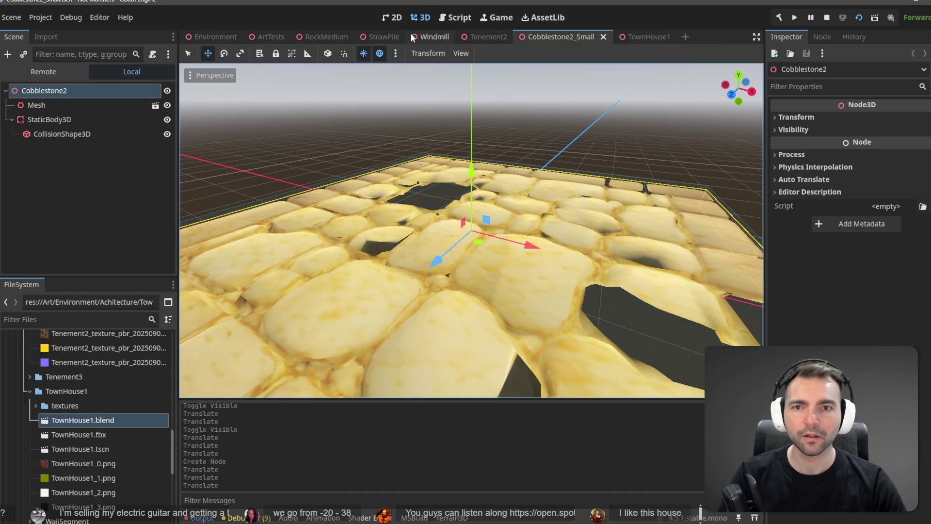
middle_click(491, 36)
middle_click(422, 36)
middle_click(383, 36)
middle_click(334, 36)
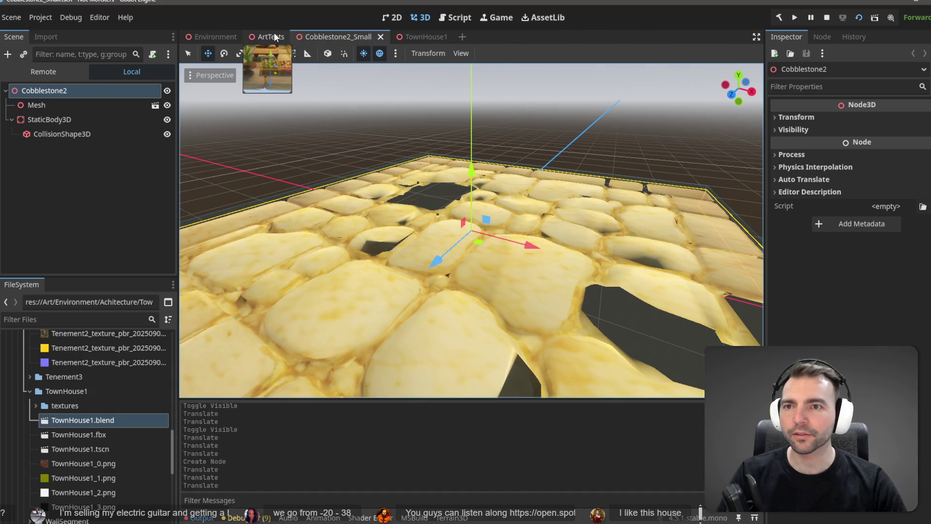
In ArtTests, replace the old town house with the new TownHouse1.tscn at the same spot
click(273, 37)
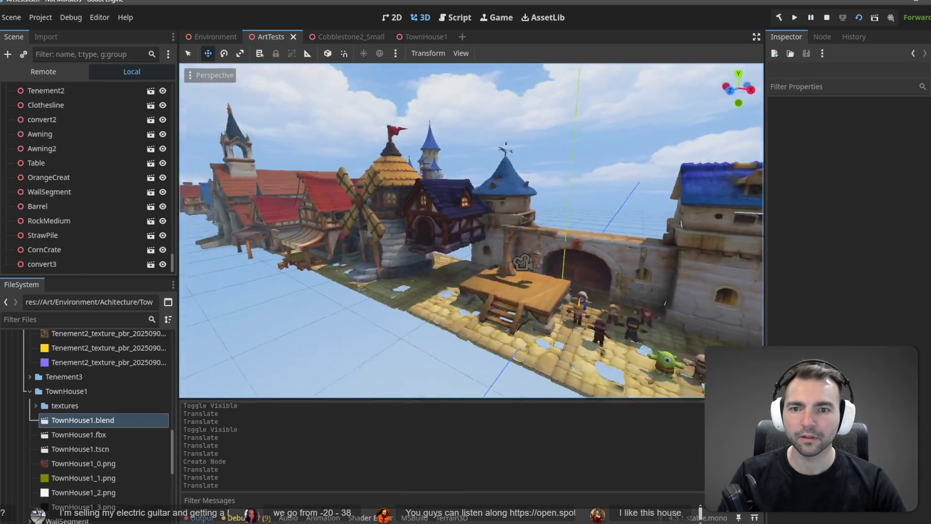
right_drag(485, 172, 485, 172)
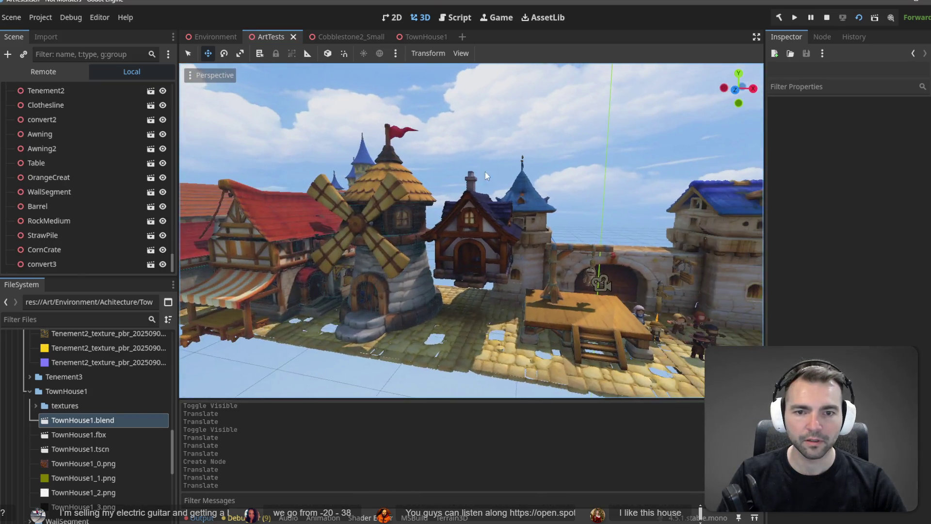
click(483, 225)
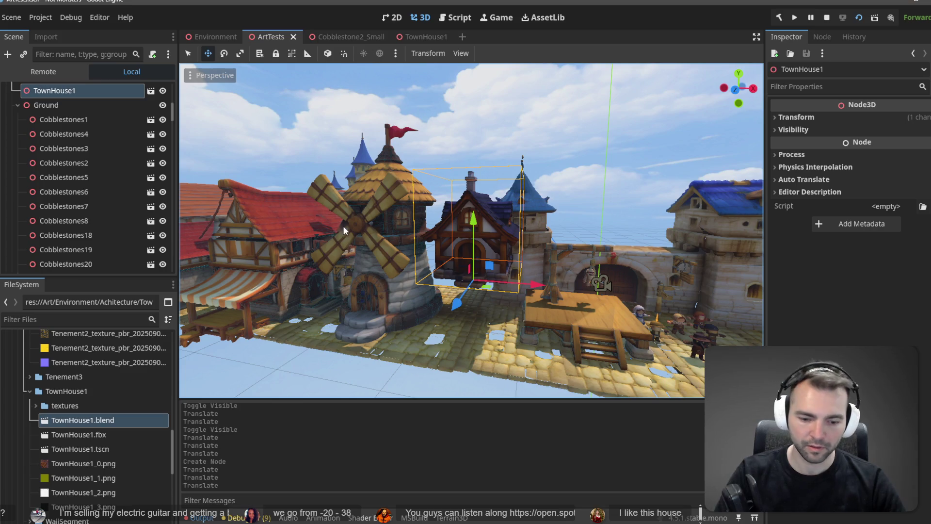
key(Delete)
click(453, 272)
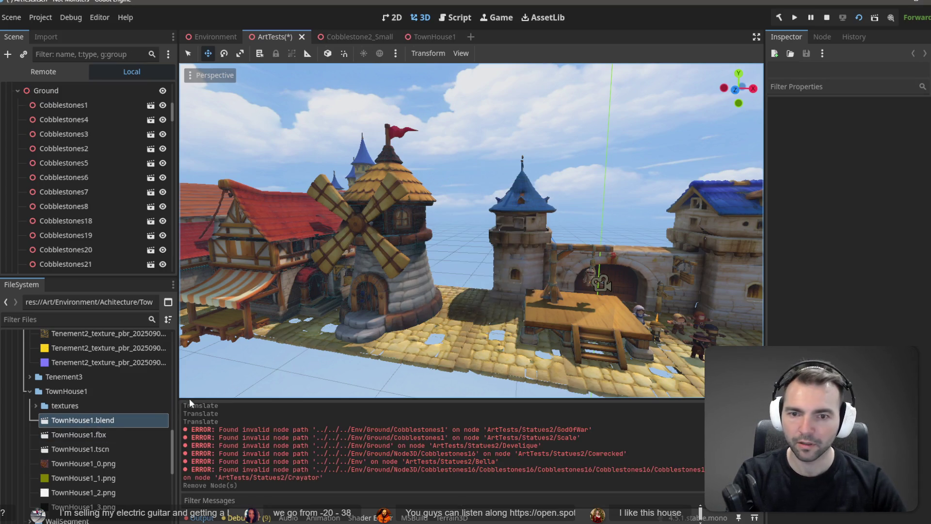
mouse_move(79, 450)
mouse_down()
mouse_move(411, 343)
mouse_move(490, 333)
mouse_move(466, 344)
mouse_up()
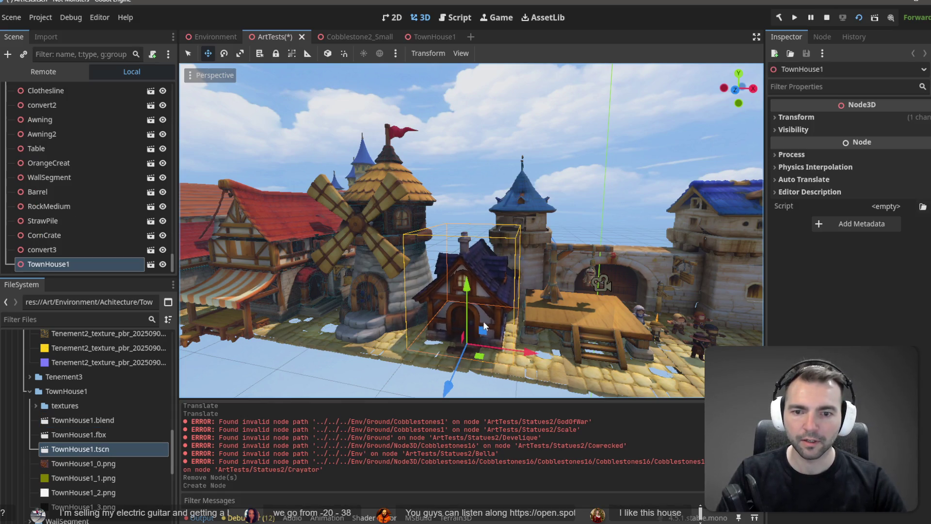
mouse_move(566, 260)
middle_down()
mouse_move(505, 283)
mouse_move(499, 274)
mouse_move(561, 261)
mouse_move(517, 272)
middle_up()
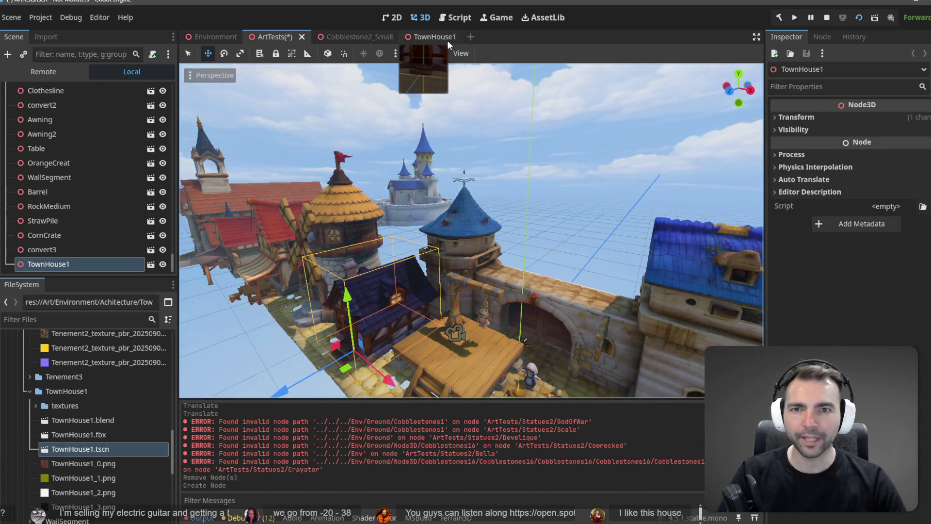
Open the TownHouse1 child's source TownHouse1.blend scene via Open Anyway
click(447, 39)
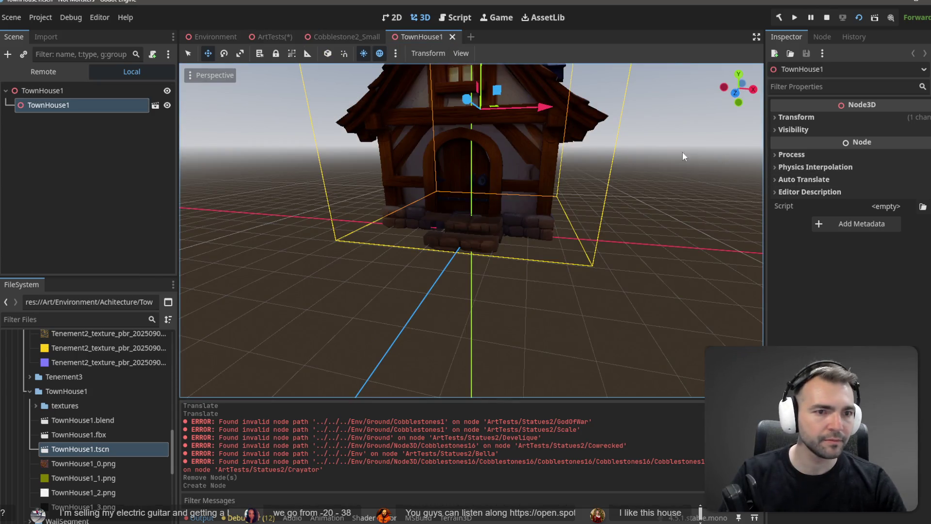
click(87, 90)
click(155, 105)
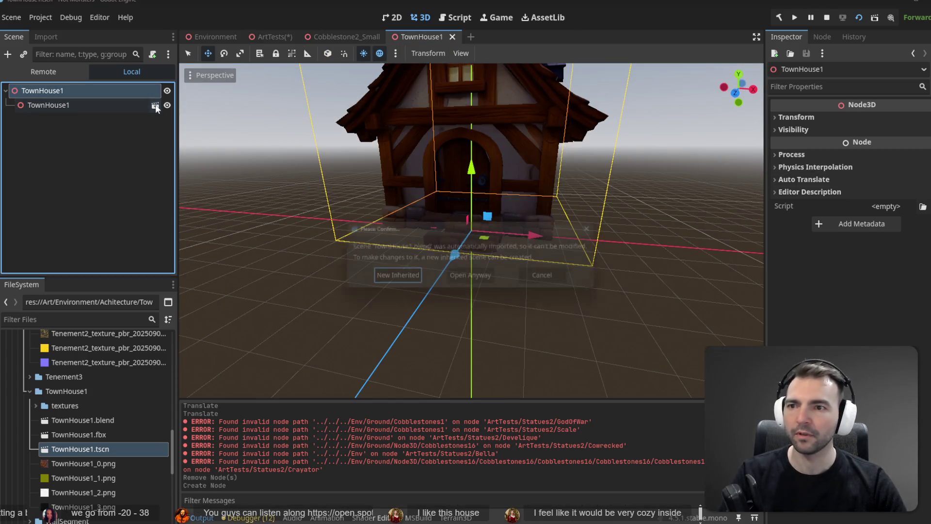
click(467, 277)
click(467, 278)
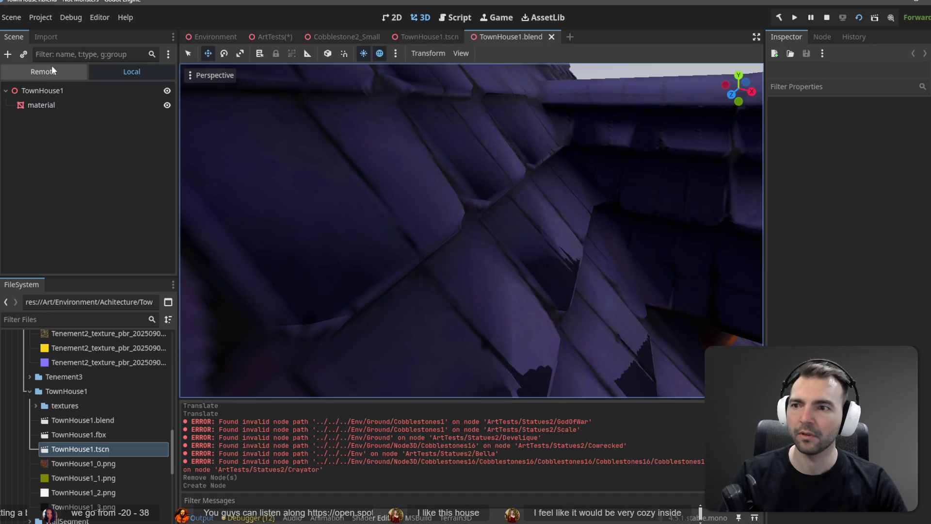
Copy the material mesh node from TownHouse1.blend and paste it under the TownHouse1 root
click(49, 103)
middle_click(540, 33)
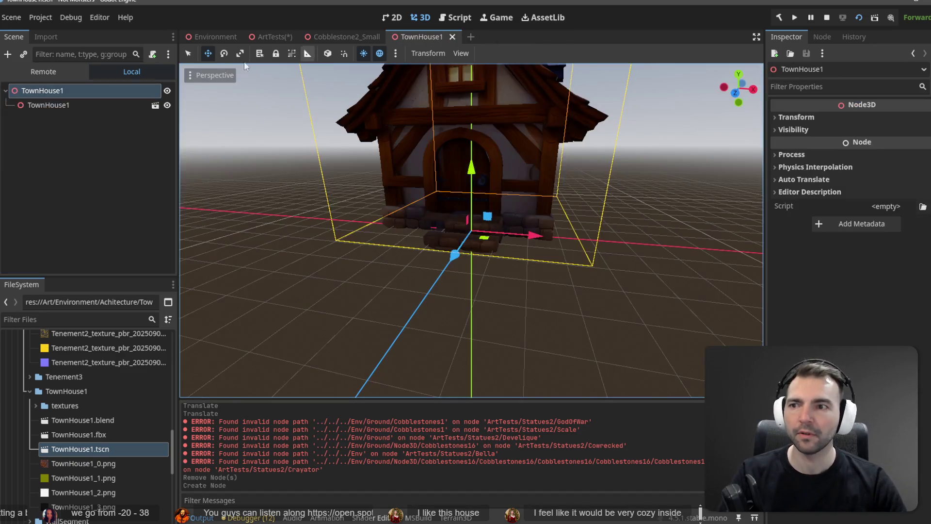
key(ctrl+v)
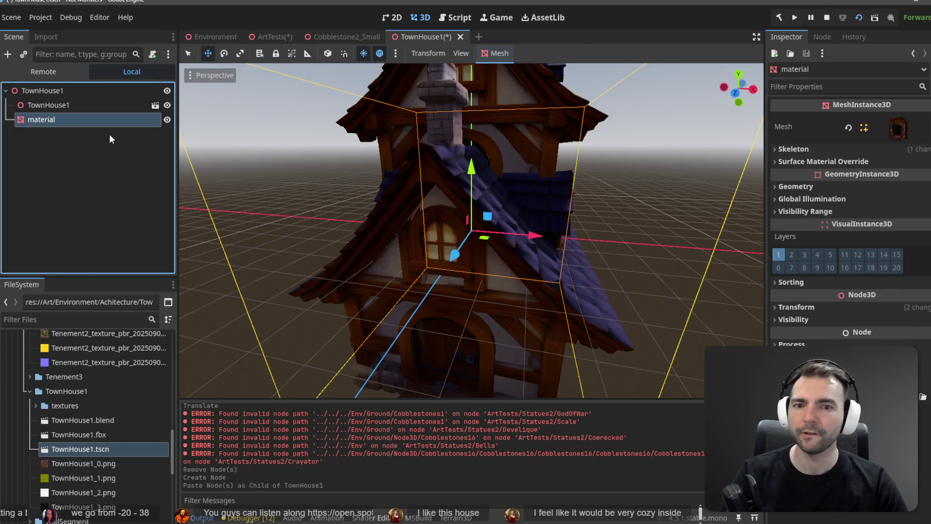
mouse_move(526, 160)
middle_down()
mouse_move(539, 182)
mouse_move(468, 185)
mouse_move(612, 181)
mouse_move(485, 189)
middle_up()
mouse_move(473, 172)
mouse_down()
mouse_move(476, 77)
mouse_move(598, 235)
mouse_move(608, 225)
mouse_up()
scroll(616, 223, down, 6)
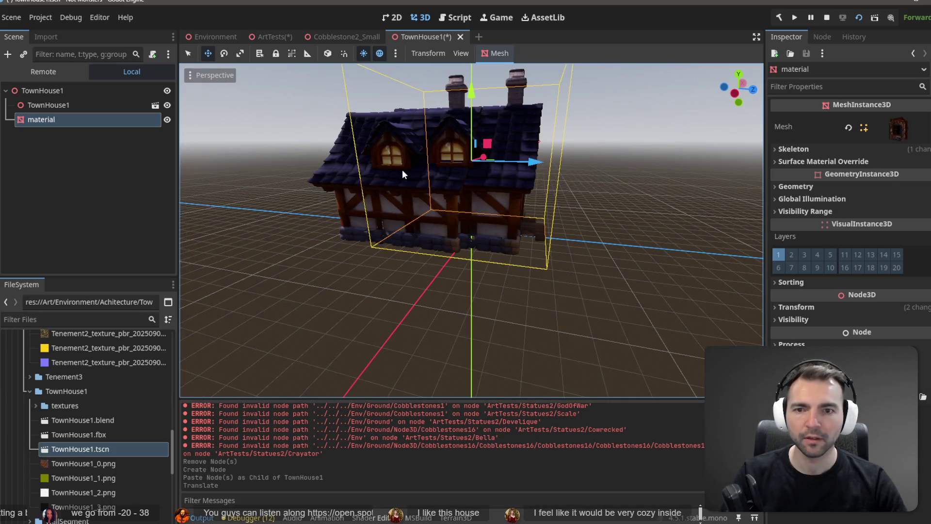
Delete the instanced TownHouse1 child node, leaving the pasted material mesh selected
click(334, 156)
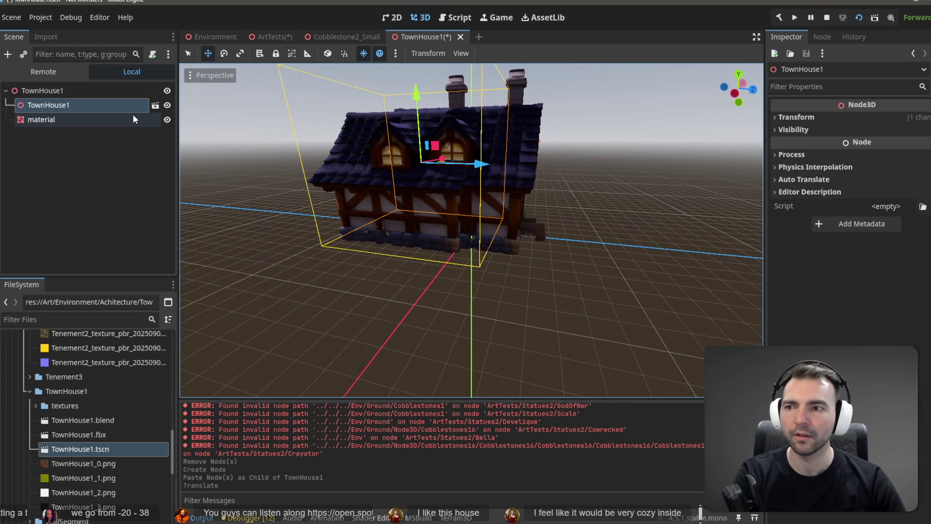
key(Delete)
click(454, 279)
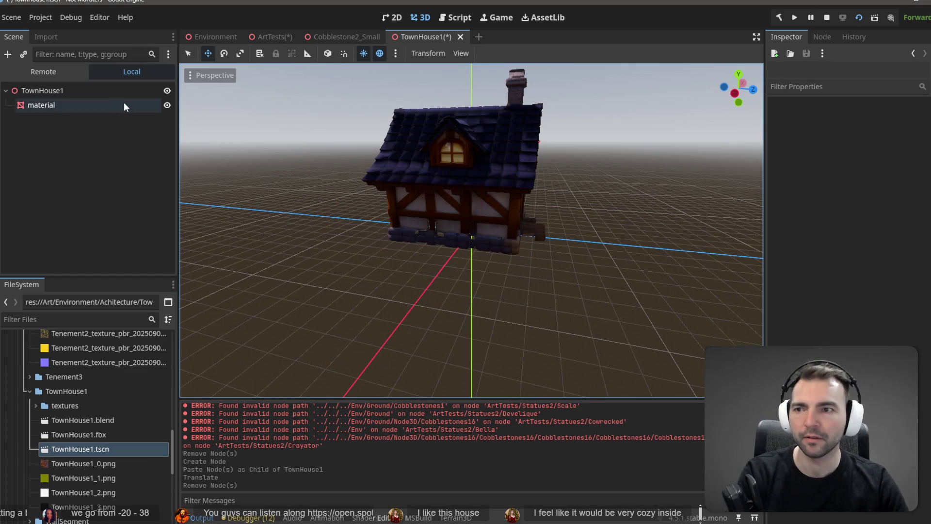
click(124, 104)
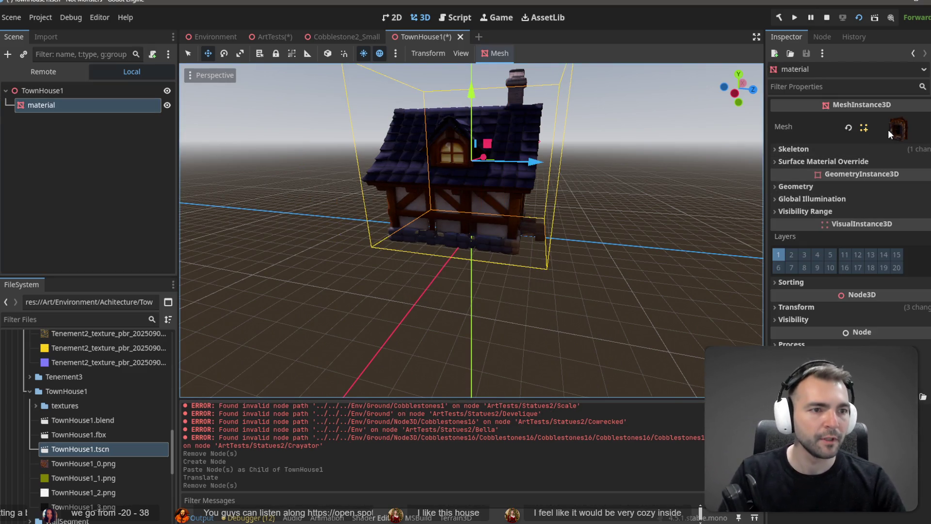
Look over the material node's Mesh resource, then fold it away and expand Surface Material Override
click(896, 129)
scroll(876, 184, down, 3)
scroll(882, 210, up, 3)
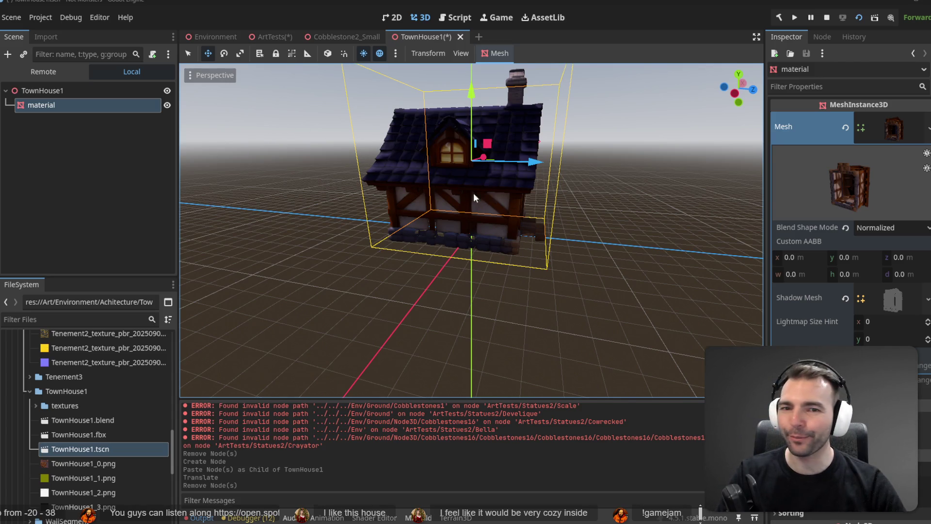
mouse_move(473, 193)
middle_down()
mouse_move(290, 199)
mouse_move(441, 172)
mouse_move(371, 191)
mouse_move(312, 173)
middle_up()
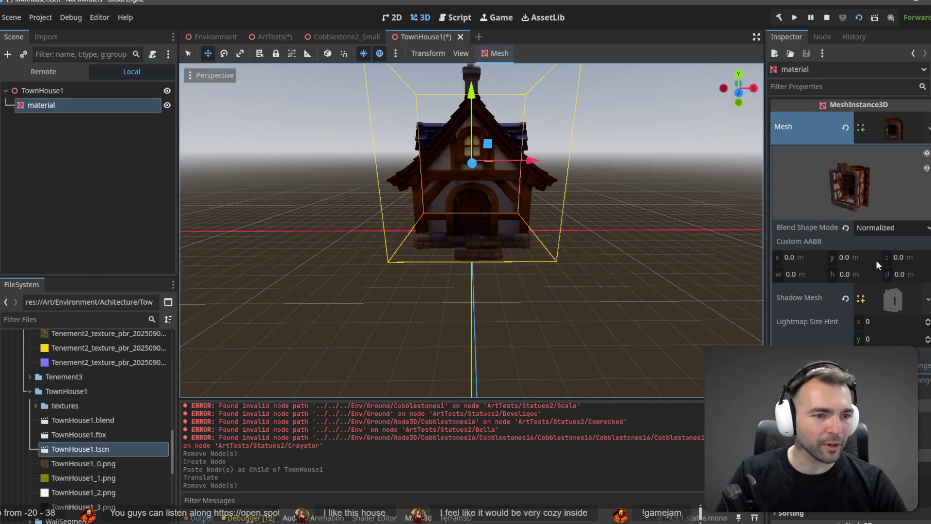
click(887, 169)
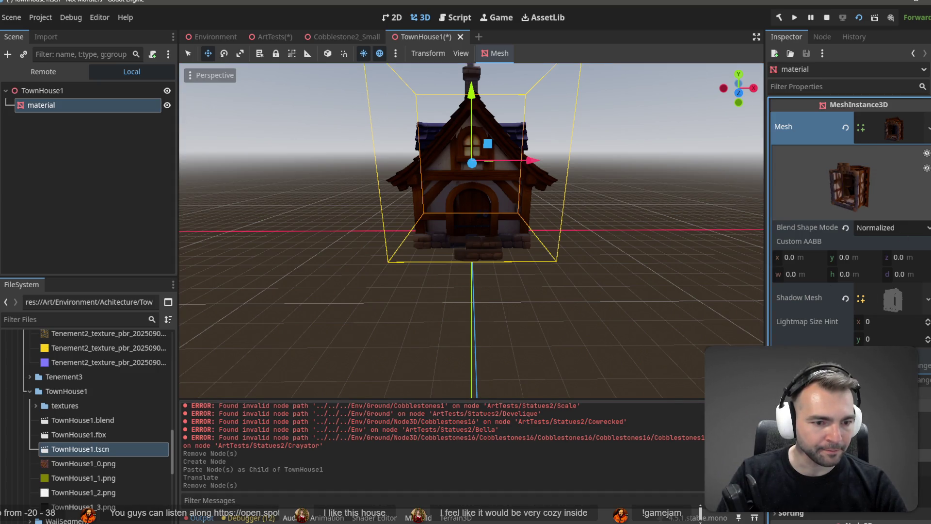
click(887, 125)
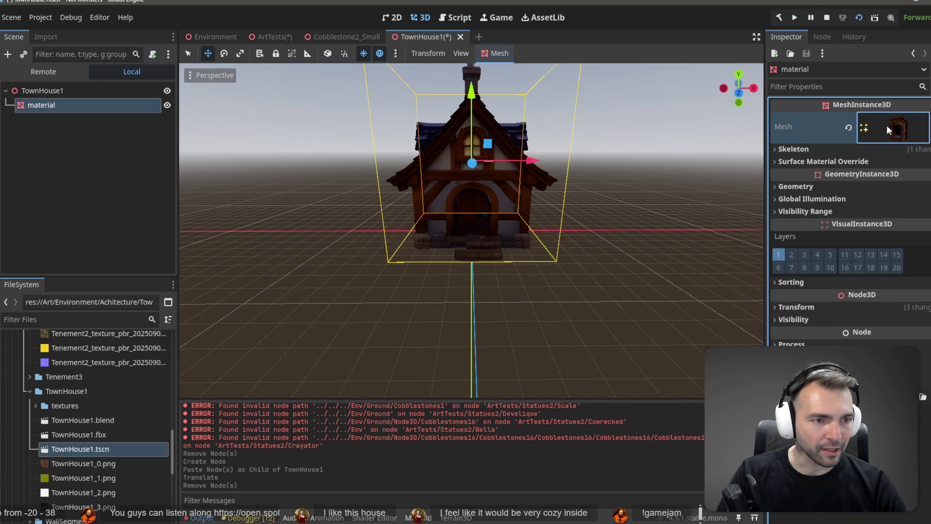
click(888, 130)
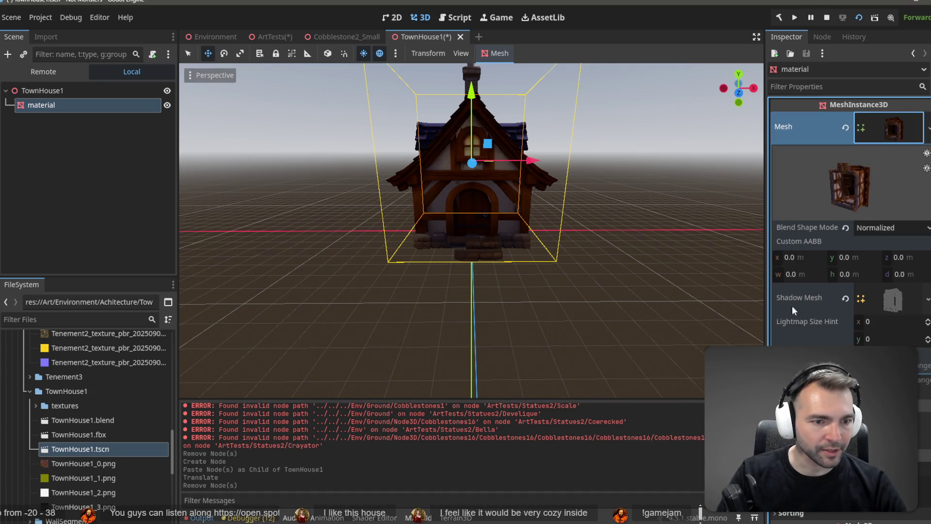
scroll(878, 226, down, 3)
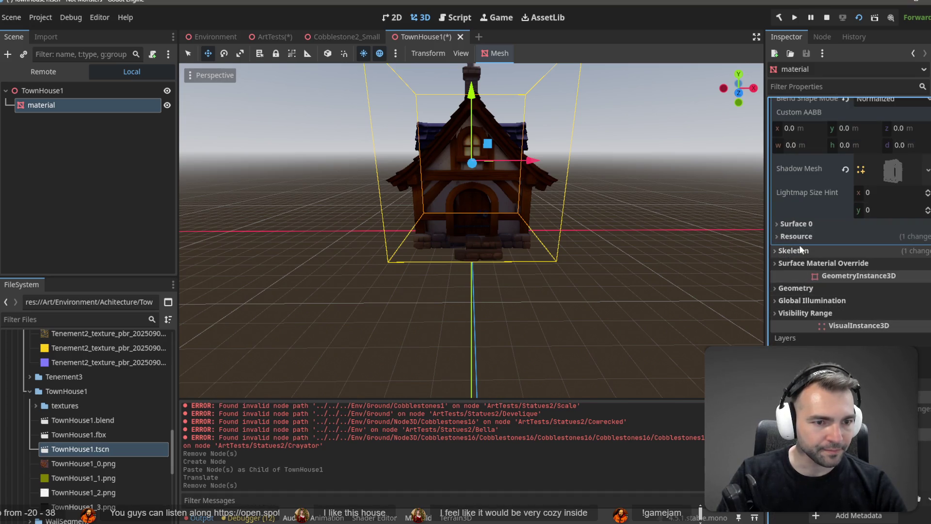
scroll(821, 239, up, 3)
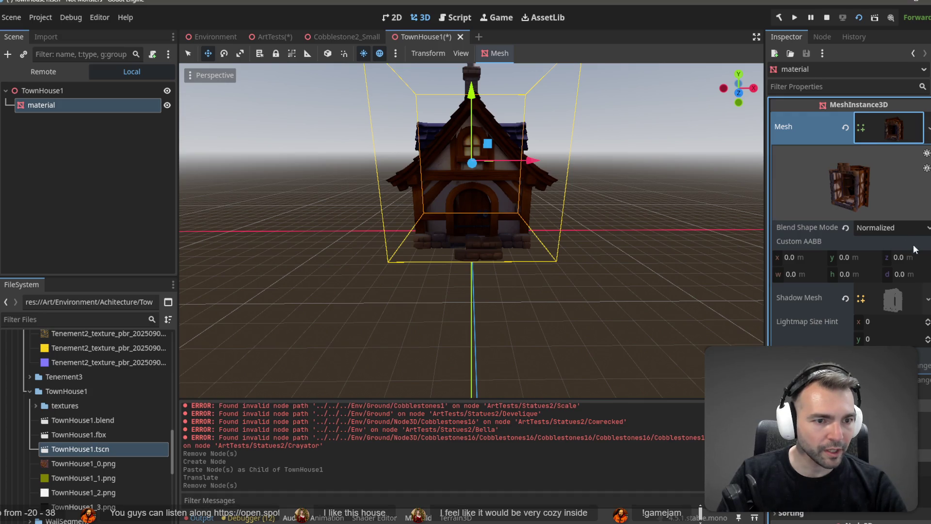
click(884, 120)
click(884, 120)
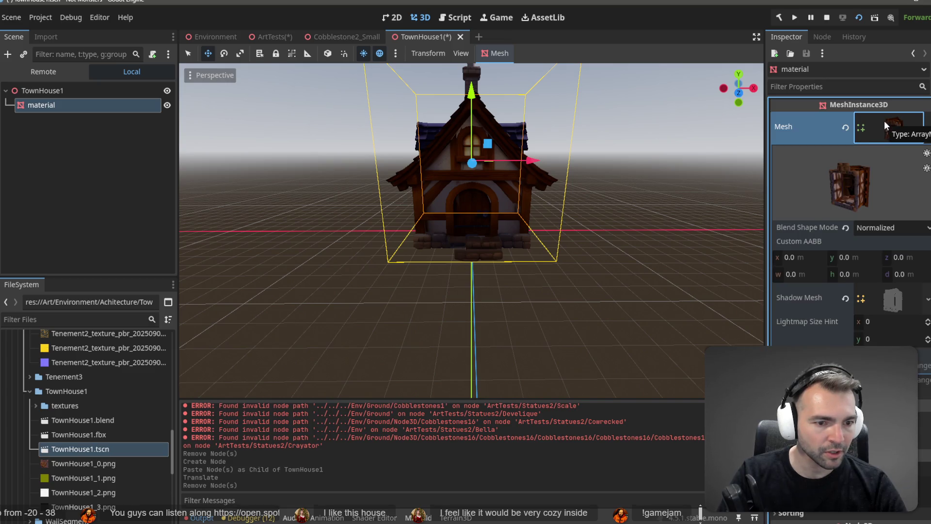
click(884, 120)
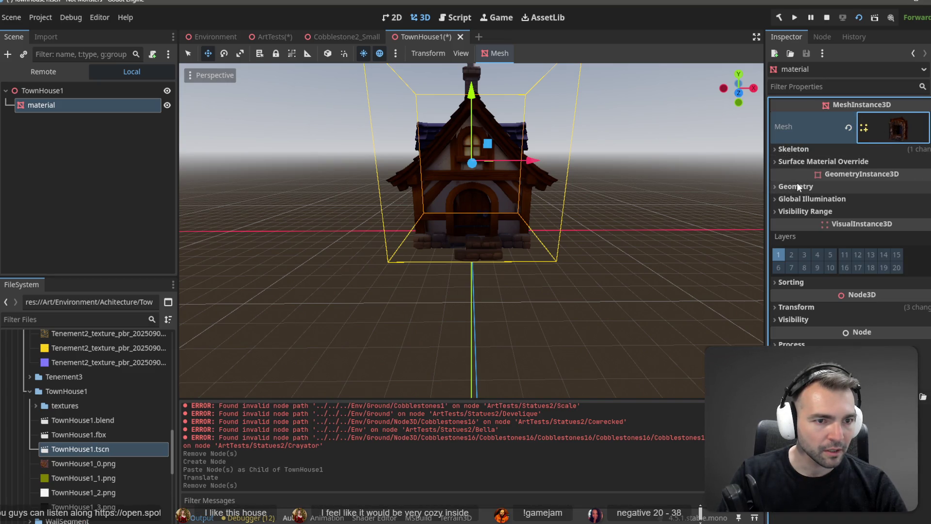
click(815, 160)
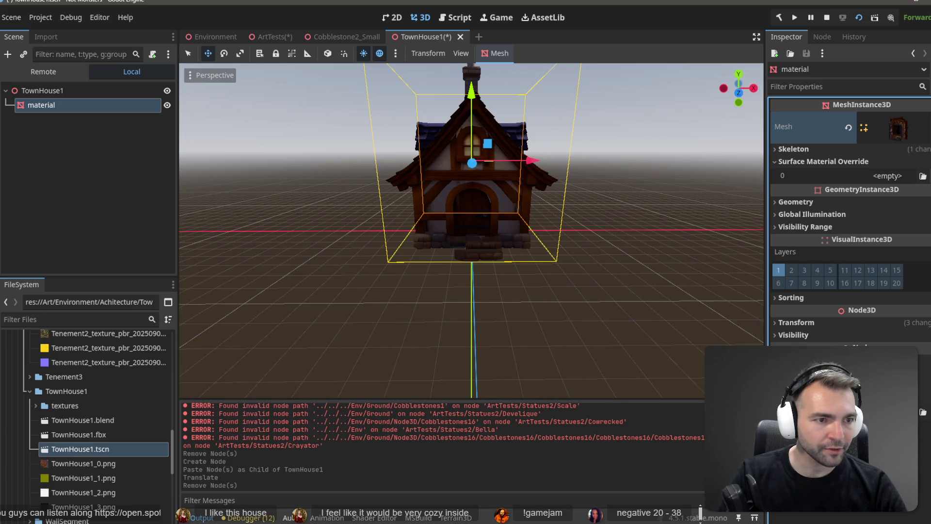
Assign a New StandardMaterial3D to override slot 0 and view the white house from behind
click(888, 176)
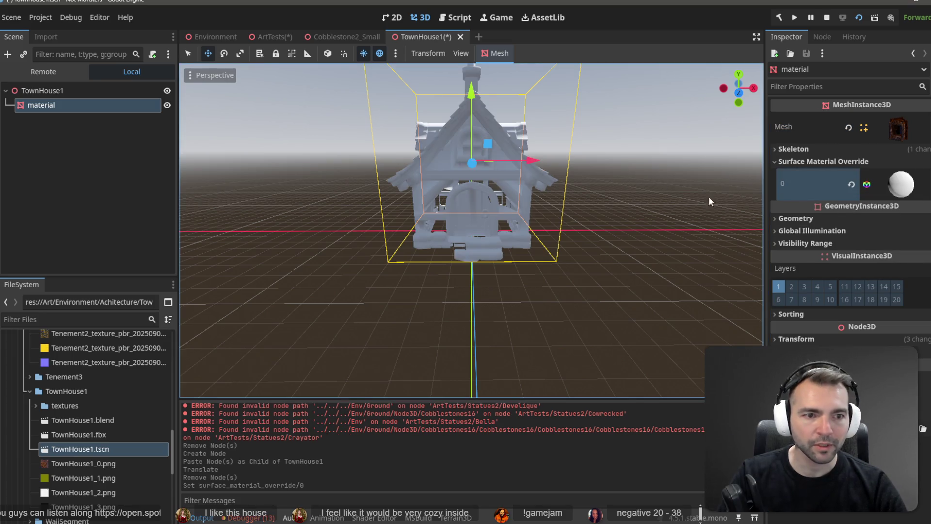
mouse_move(502, 170)
middle_down()
mouse_move(662, 170)
mouse_move(570, 165)
middle_up()
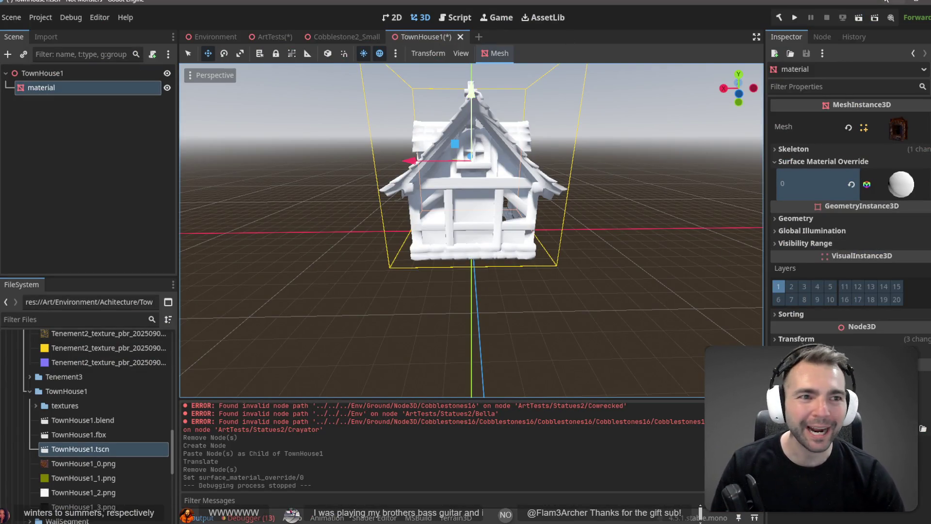
key(alt+Tab)
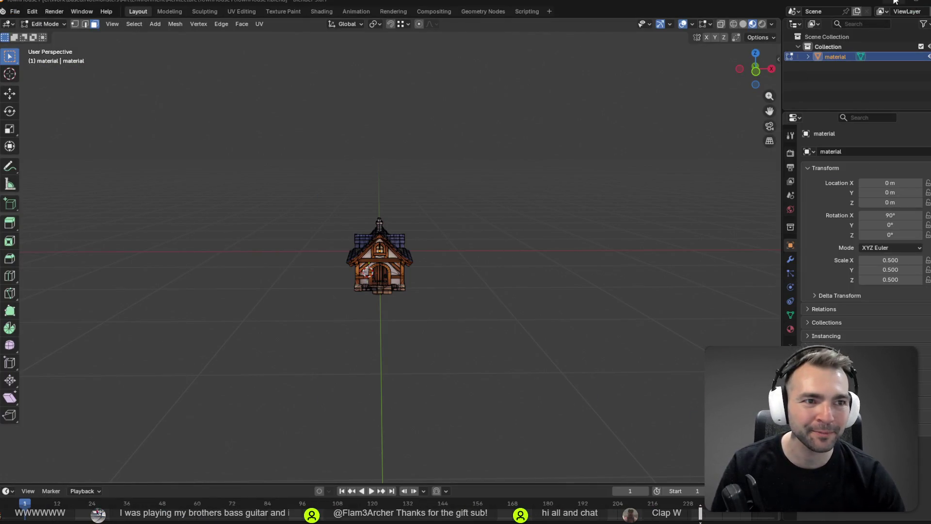
Minimize the Blender window to return to the Godot editor
click(873, 3)
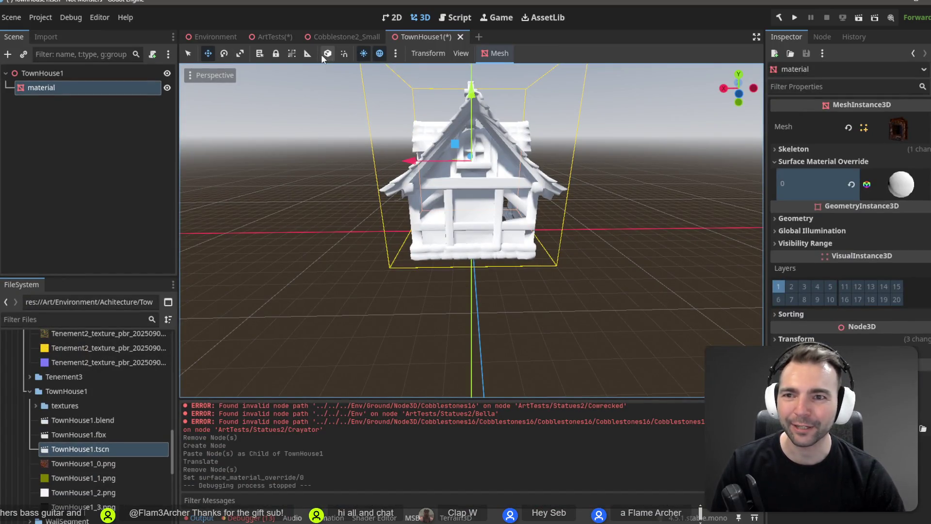
Fly the camera through the ArtTests town along the fence toward the stone wall and tower
click(262, 35)
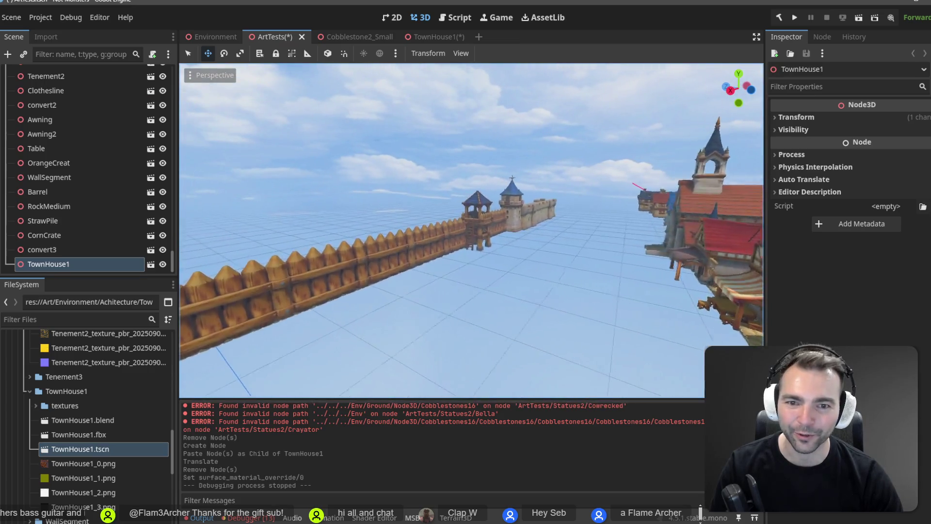
mouse_move(466, 228)
right_down()
mouse_move(437, 228)
mouse_move(465, 228)
right_up()
right_drag(497, 127, 497, 127)
scroll(496, 127, down, 10)
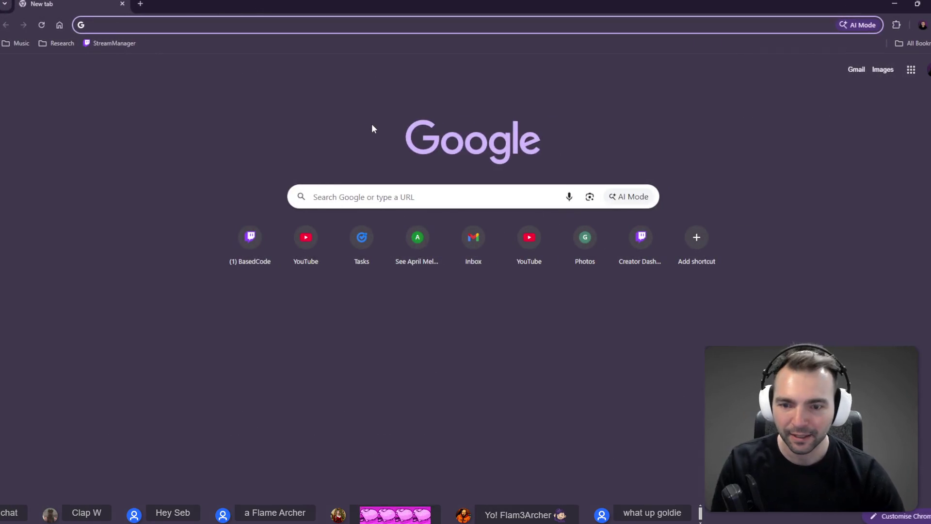
Load tldraw.com, then bring the ChatGPT window up and maximize it to fill the screen
text(tldraw.com)
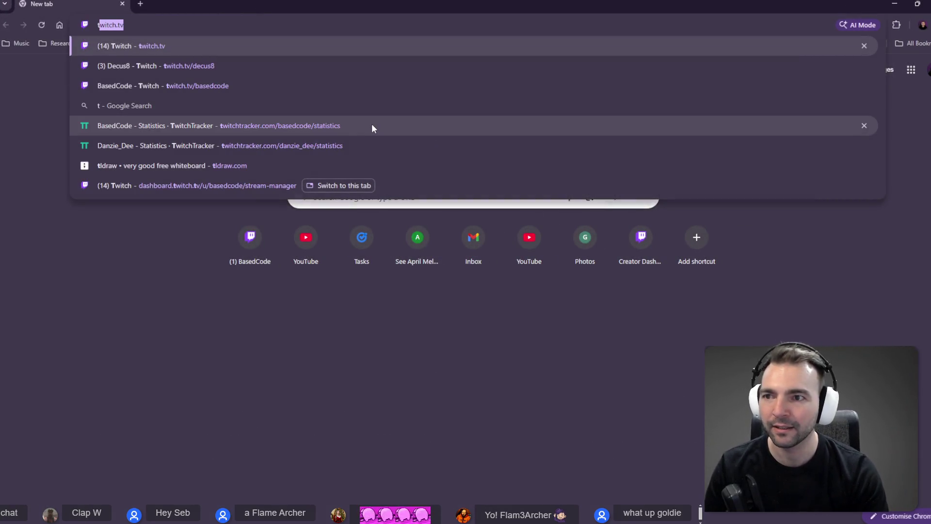
key(Return)
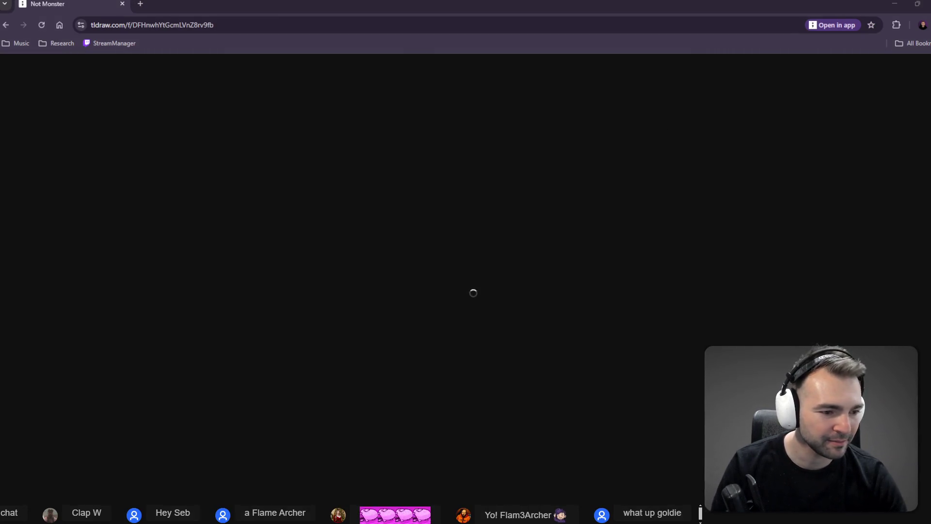
mouse_move(393, 523)
mouse_down()
mouse_move(393, 93)
mouse_move(418, 81)
mouse_up()
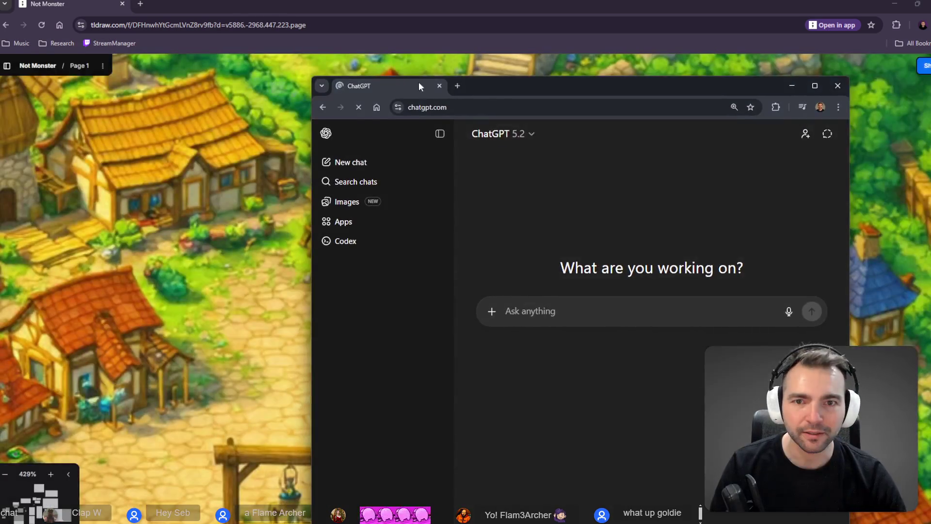
double_click(499, 87)
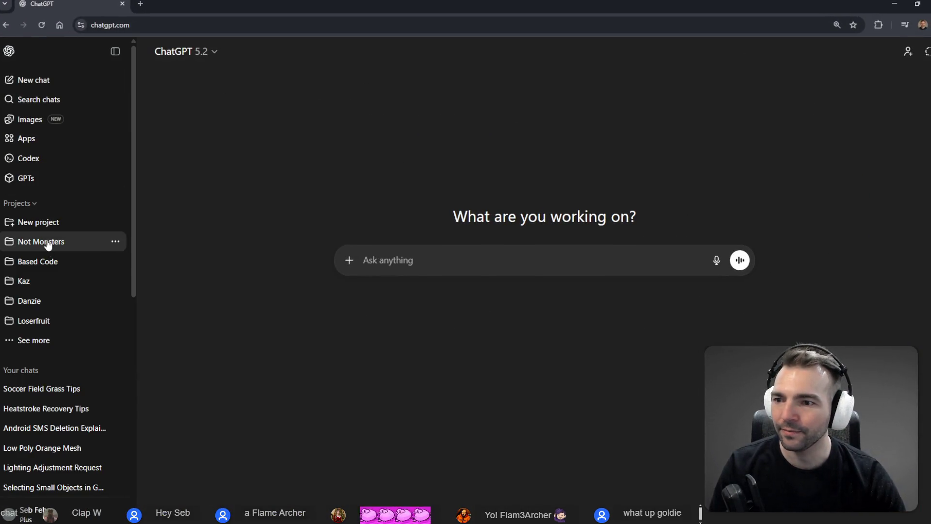
Open the Not Monsters project's Art (Statues 2) chat in its own tab
click(47, 247)
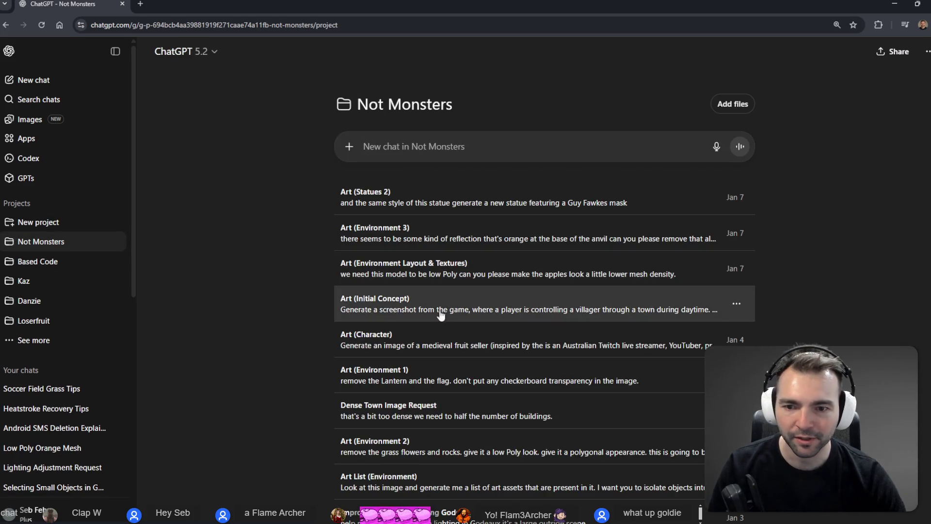
scroll(414, 238, down, 1)
scroll(383, 209, up, 1)
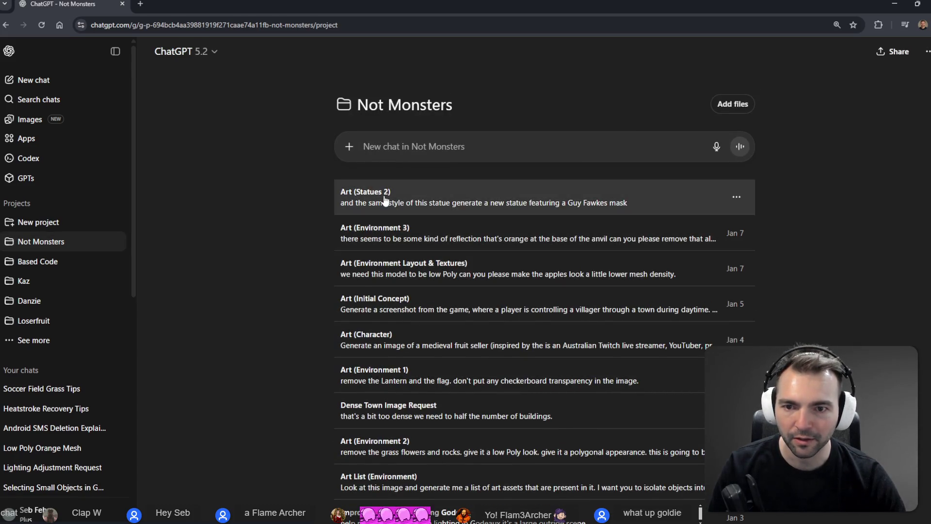
middle_click(387, 202)
click(190, 4)
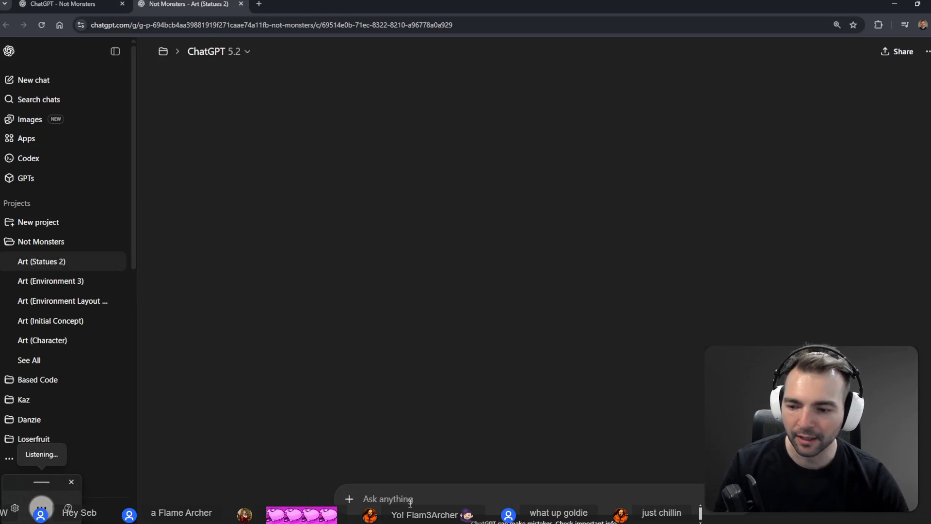
Request another statue in the same style featuring a "flame Archer"
text(create another statue in the)
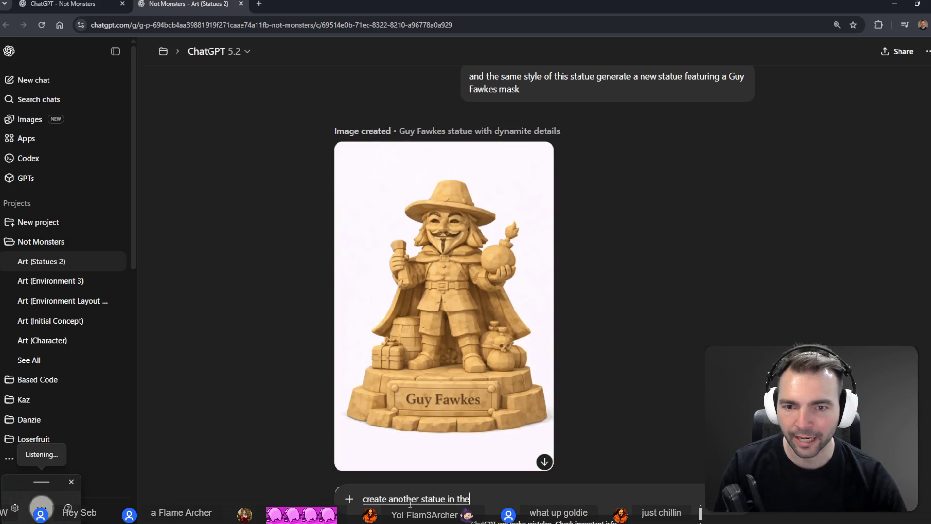
text( same style this time featuring)
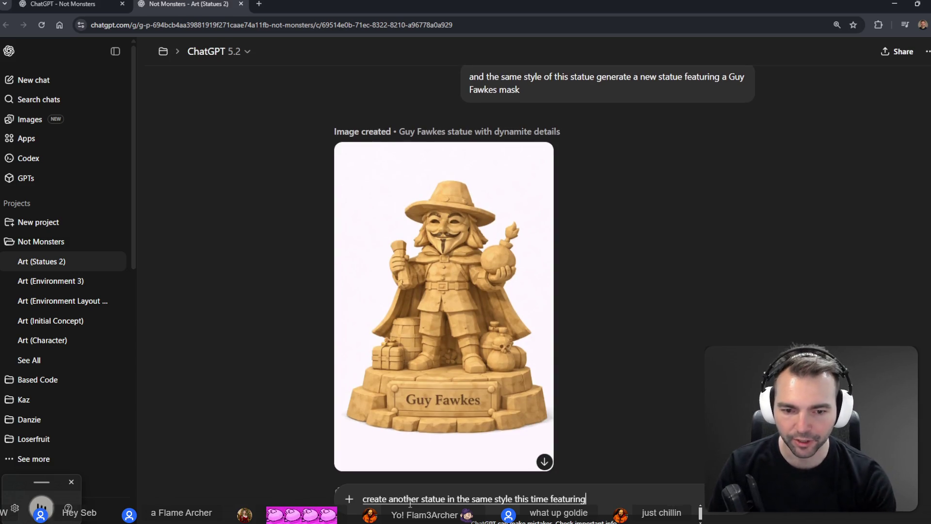
text( a flame Archer")
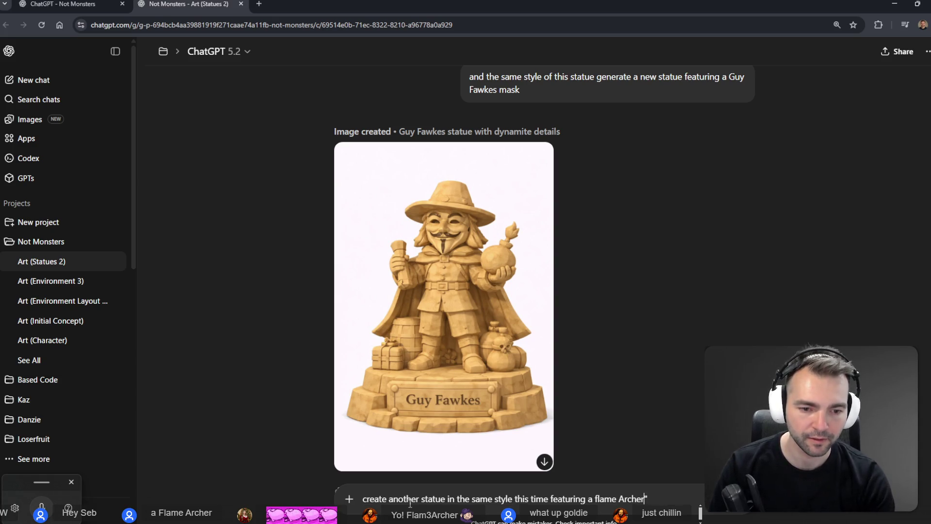
key(ctrl+Left)
key(ctrl+Left)
text(")
key(Return)
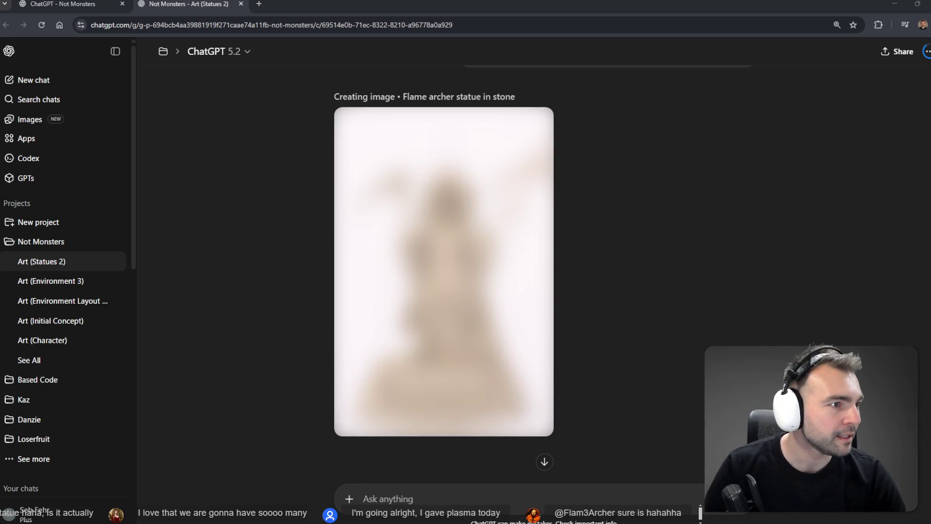
On the tldraw board, duplicate the #48 entry's title and description just below it
key(alt+Tab)
scroll(466, 262, down, 3)
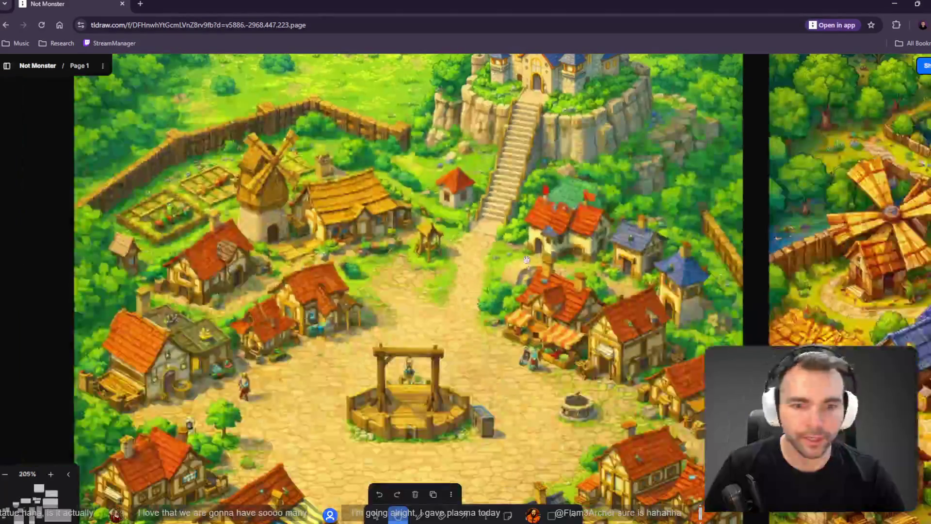
scroll(466, 262, up, 3)
scroll(765, 277, down, 10)
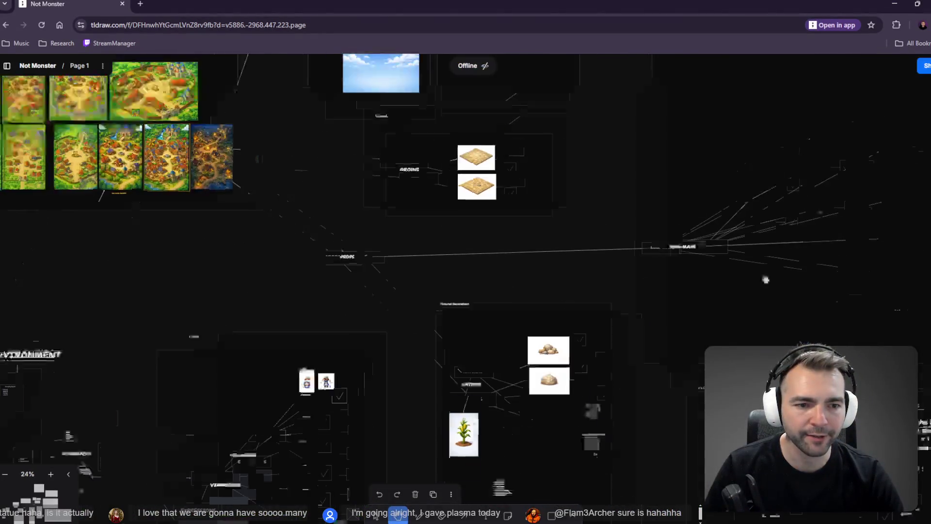
middle_drag(765, 277, 614, 298)
scroll(424, 304, up, 10)
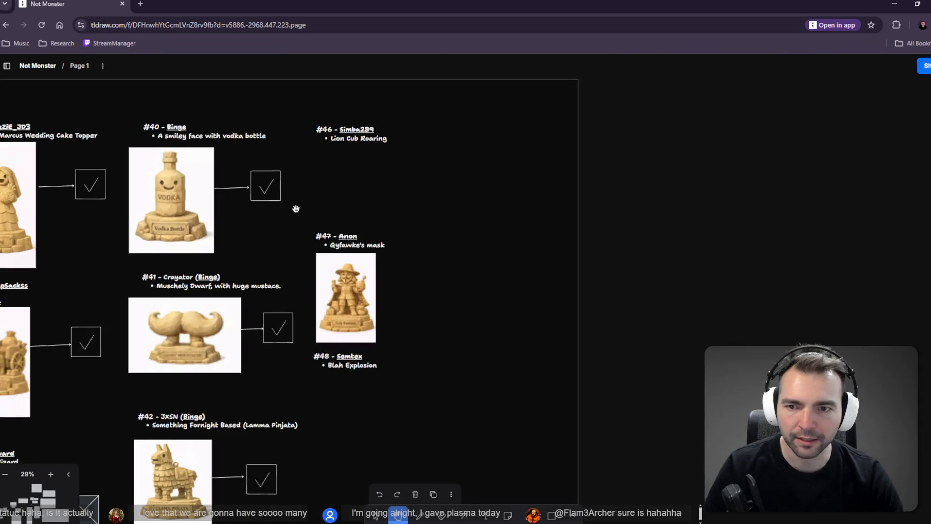
scroll(413, 287, down, 2)
scroll(412, 286, left, 1)
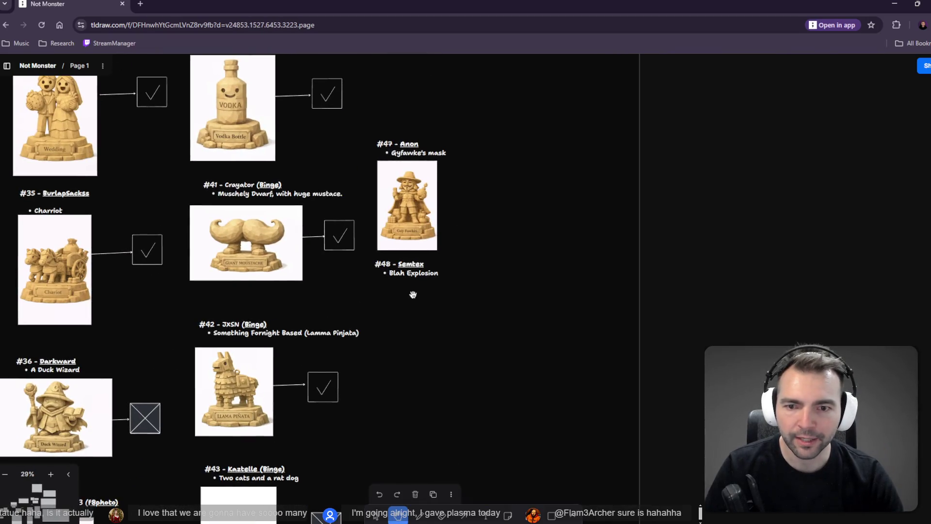
scroll(456, 297, up, 3)
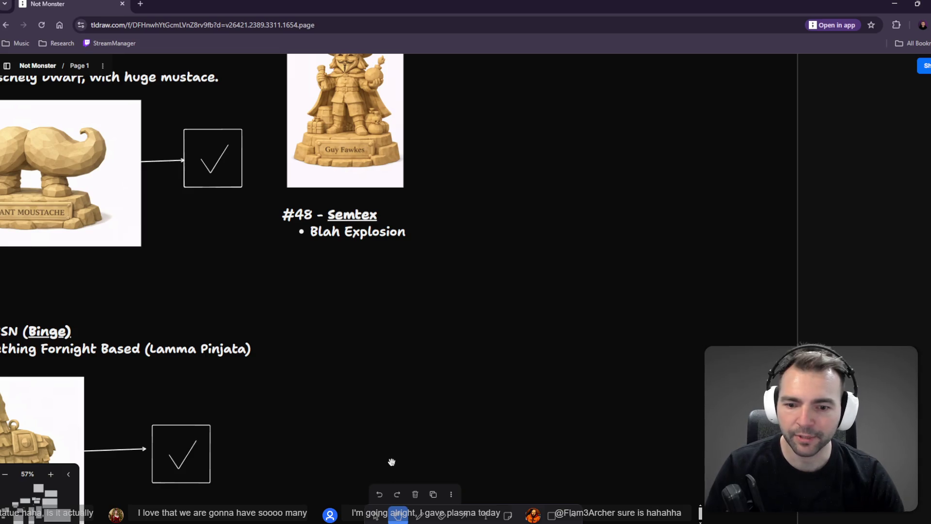
key(v)
click(349, 231)
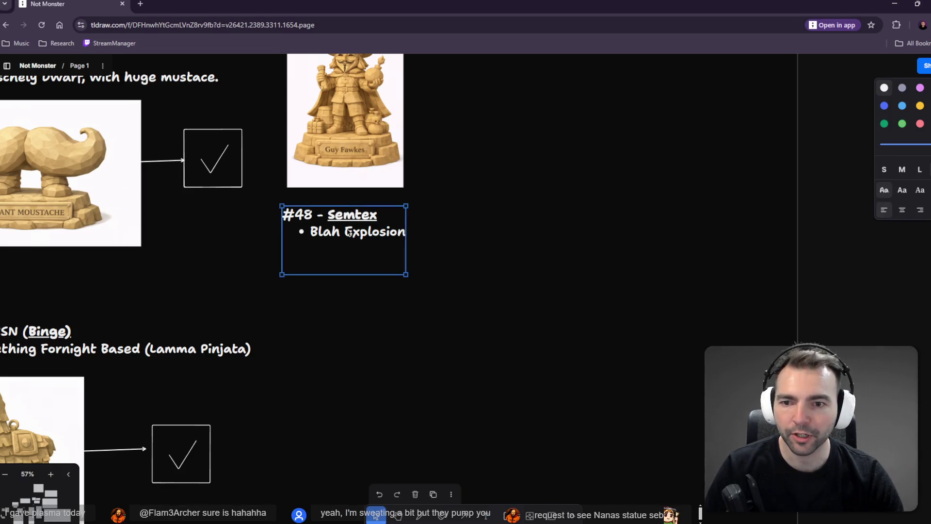
mouse_move(349, 231)
alt+mouse_down()
mouse_move(342, 434)
mouse_move(354, 419)
alt+mouse_up()
Rename the copied title to Flam3Archer and delete its 'Blah Explosion' placeholder line
double_click(353, 403)
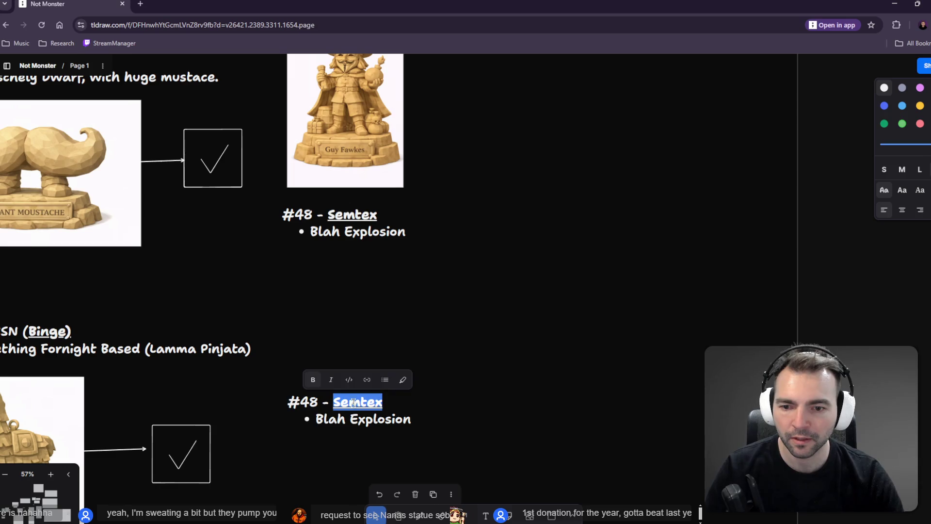
text(ElameArcher)
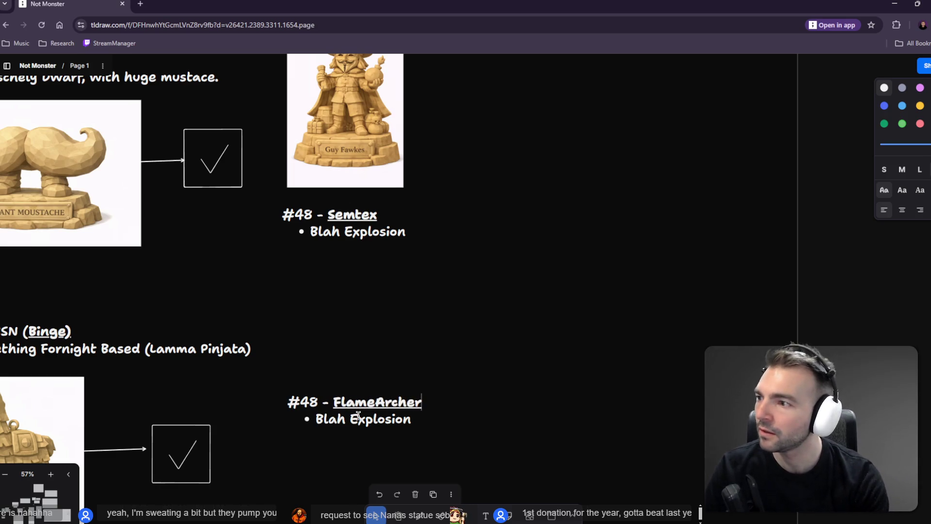
key(Left)
key(Left)
key(Left)
key(BackSpace)
text(3)
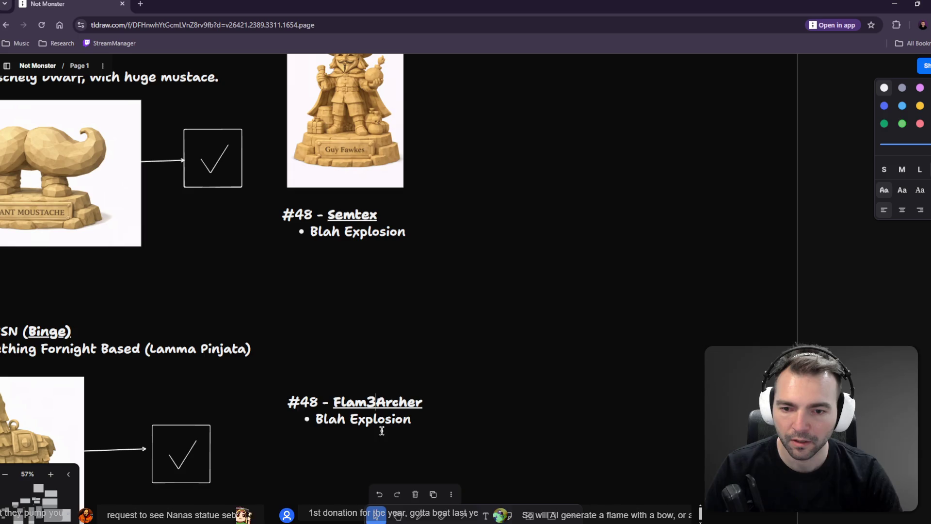
key(Down)
key(Down)
key(End)
key(ctrl+BackSpace)
key(ctrl+BackSpace)
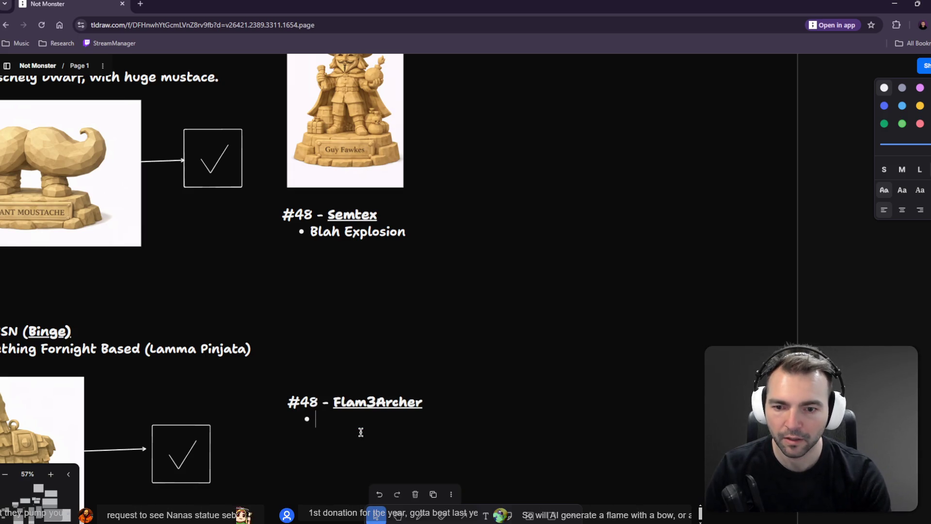
key(BackSpace)
key(BackSpace)
key(alt+Tab)
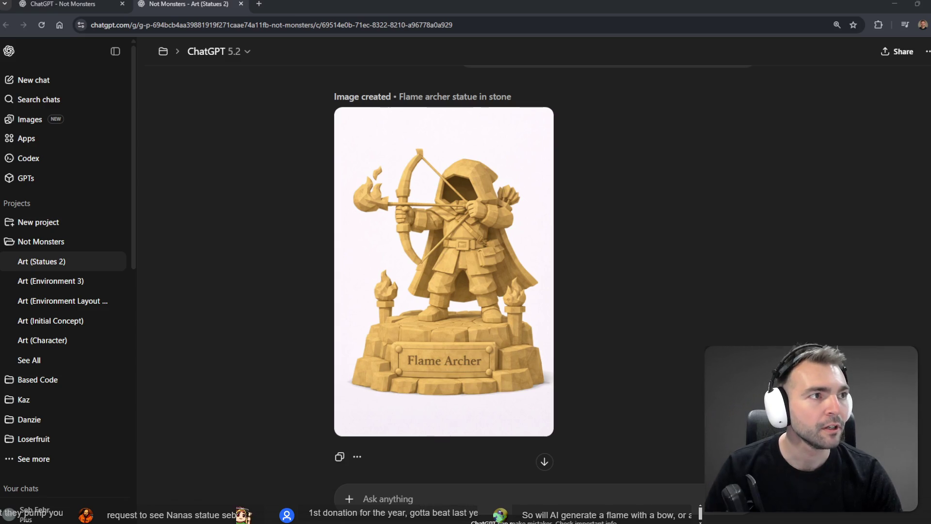
View the finished Flame Archer statue image at full size
mouse_move(454, 299)
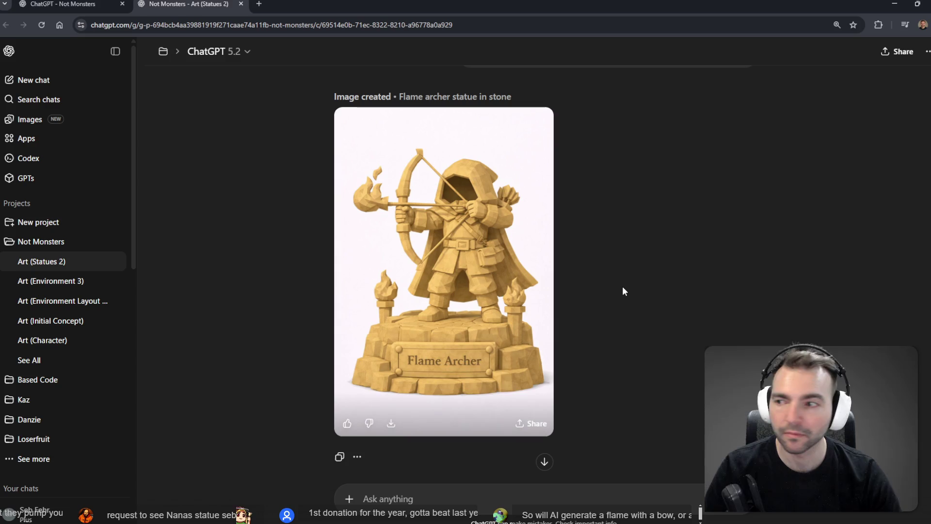
click(474, 240)
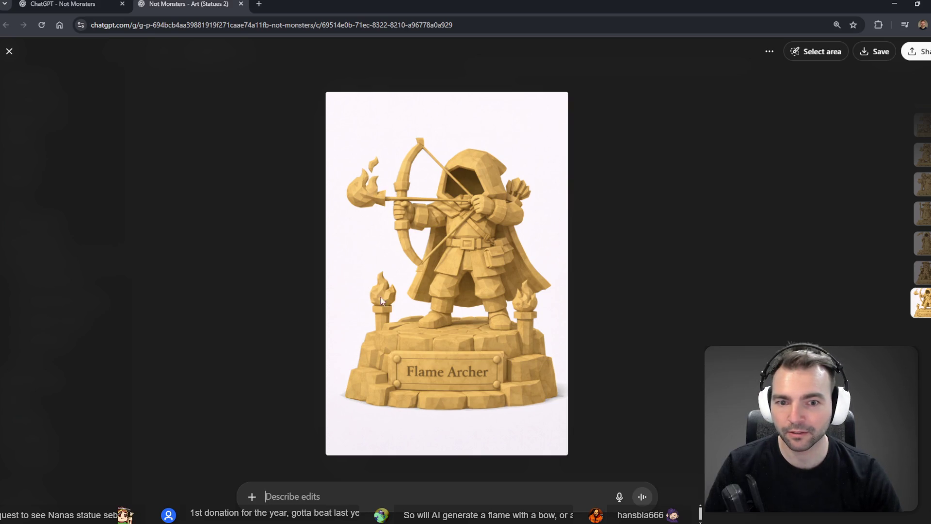
right_click(423, 236)
click(650, 172)
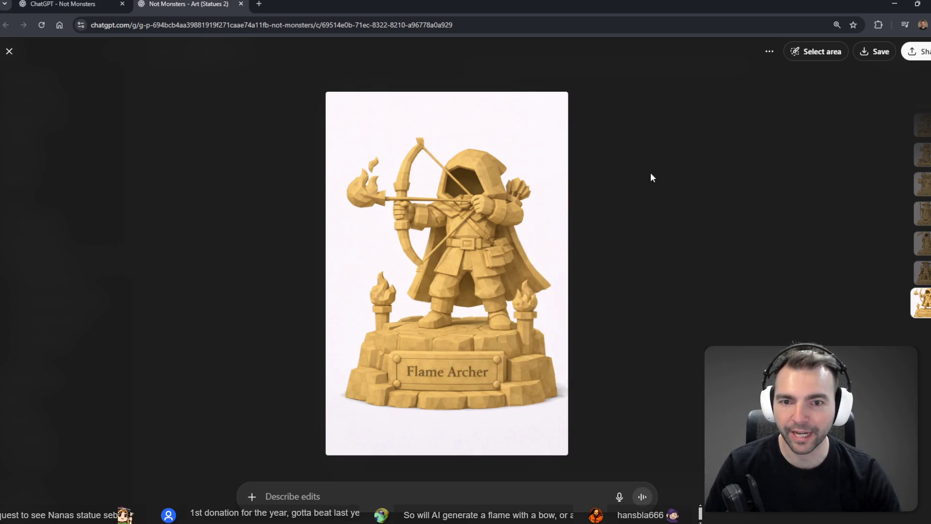
click(651, 172)
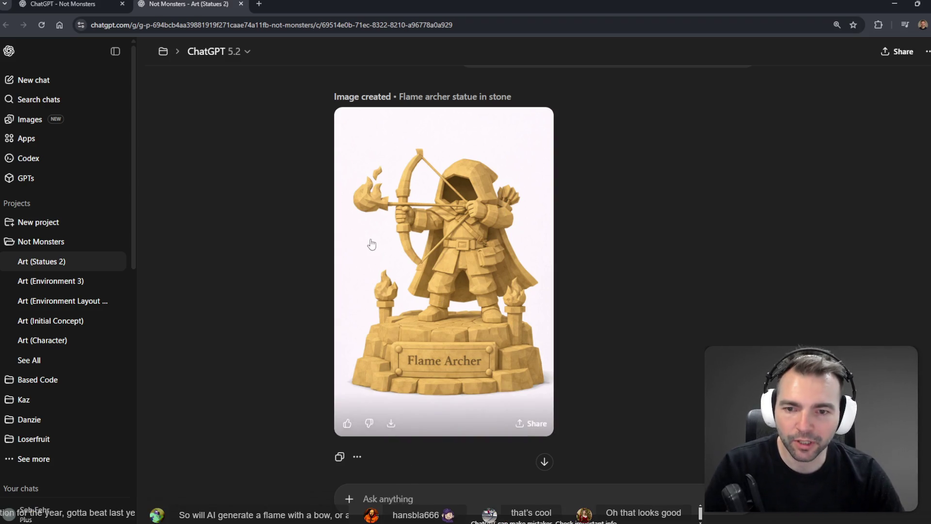
Reopen the image in Select area mode and mark the stray flame above the arrow
click(407, 257)
click(818, 52)
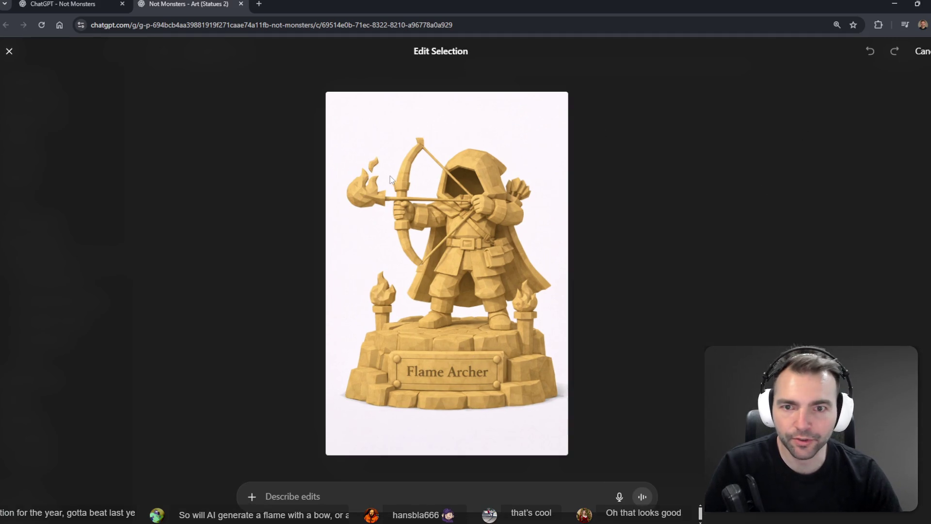
drag(372, 165, 372, 158)
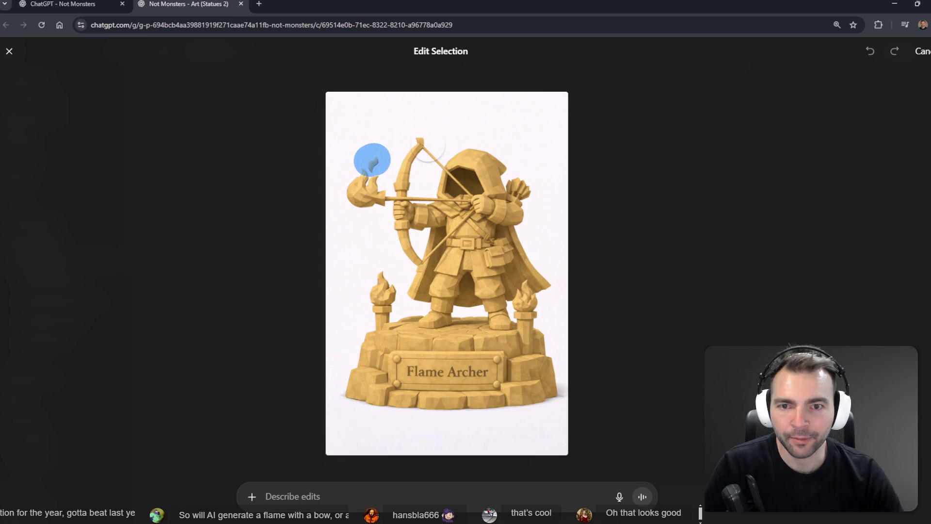
key(ctrl+t)
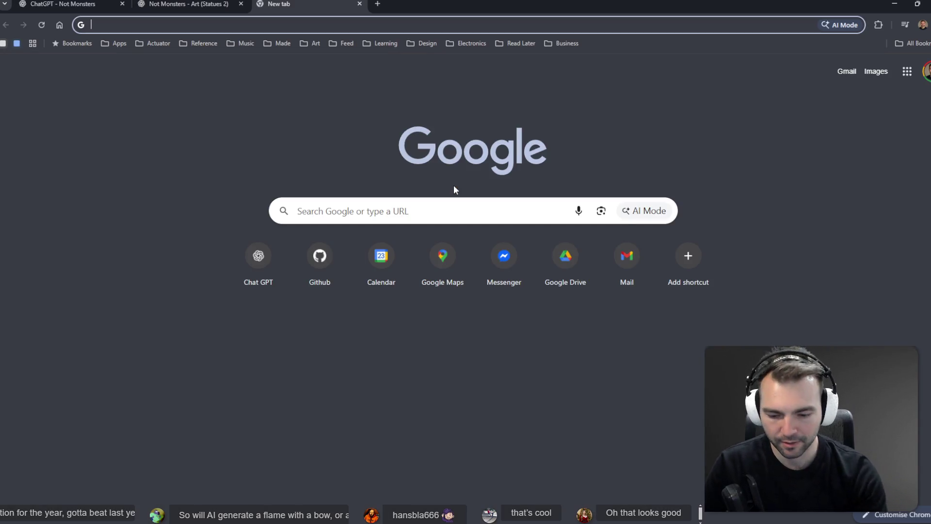
Search Google for 'archer statue' and preview a couple of result photos
text(archer statue)
key(Return)
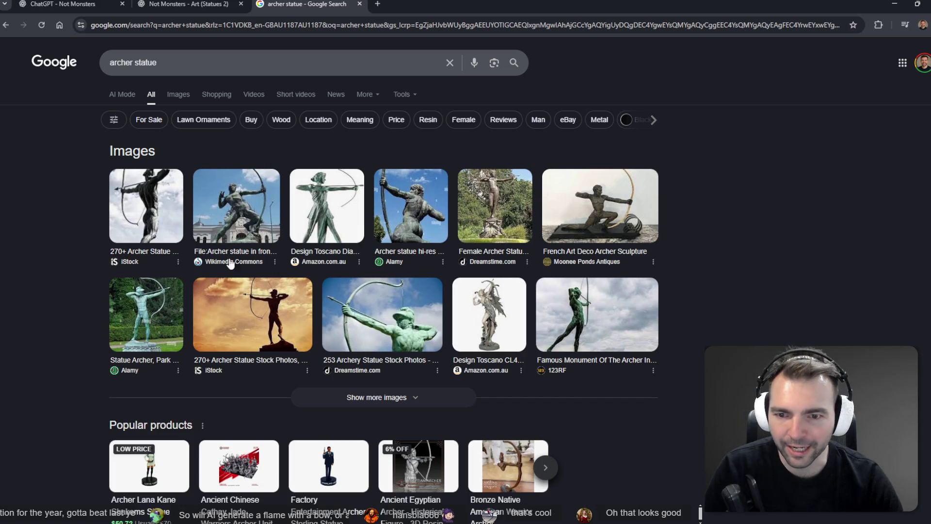
click(394, 293)
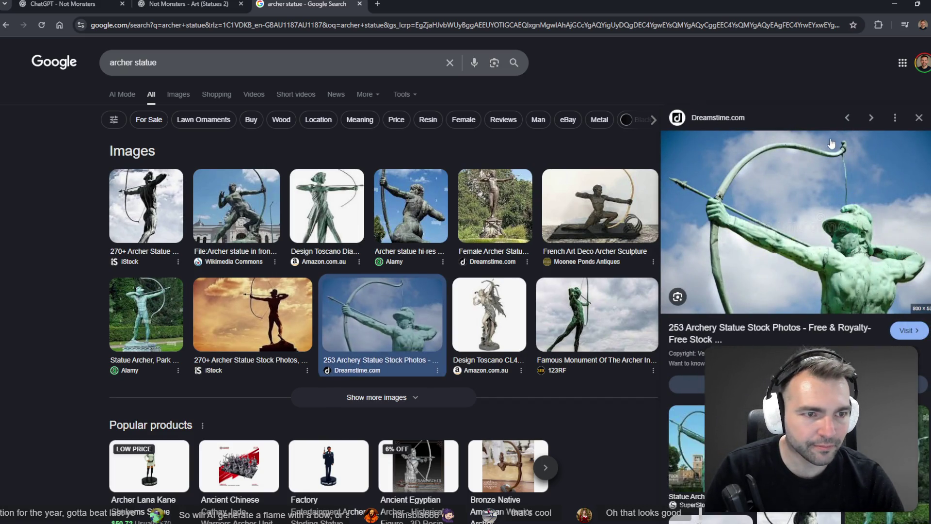
click(138, 305)
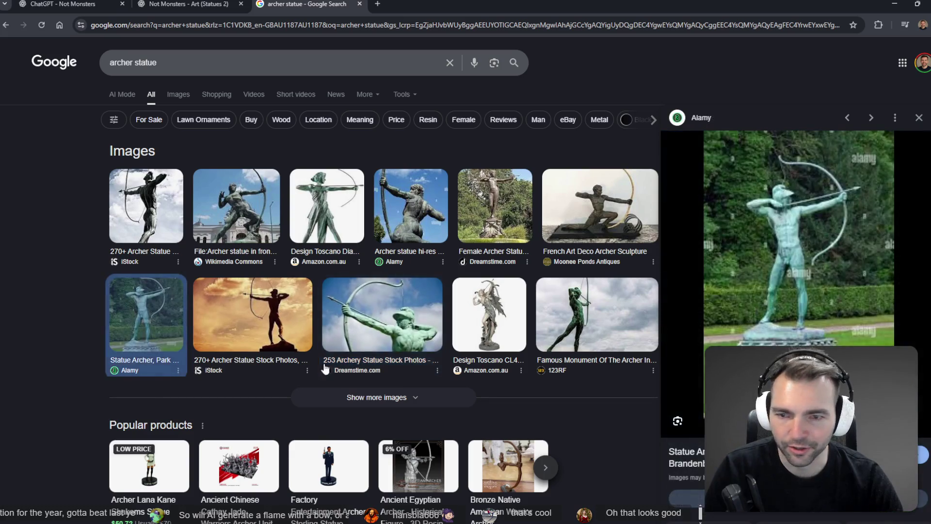
Refine the search to an 'archer stone statue' image search
click(213, 64)
key(BackSpace)
key(BackSpace)
key(BackSpace)
text(tone)
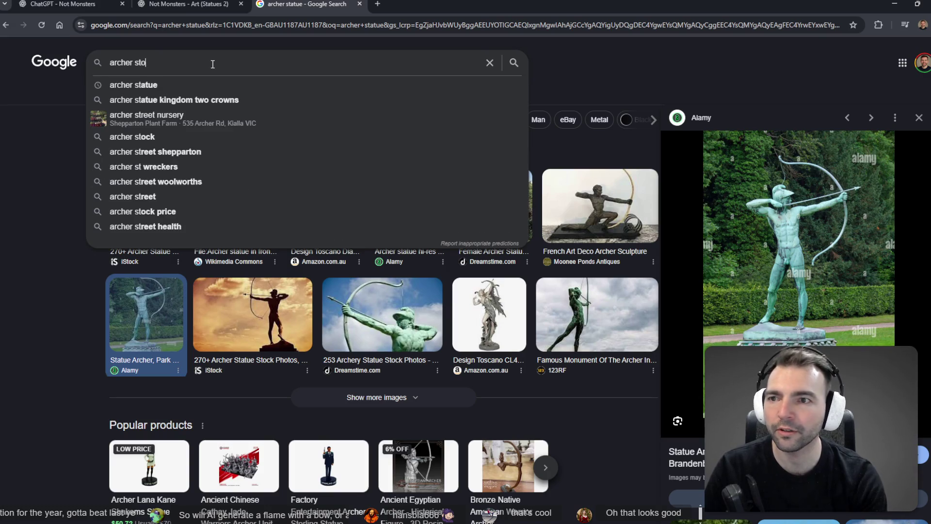
key(Return)
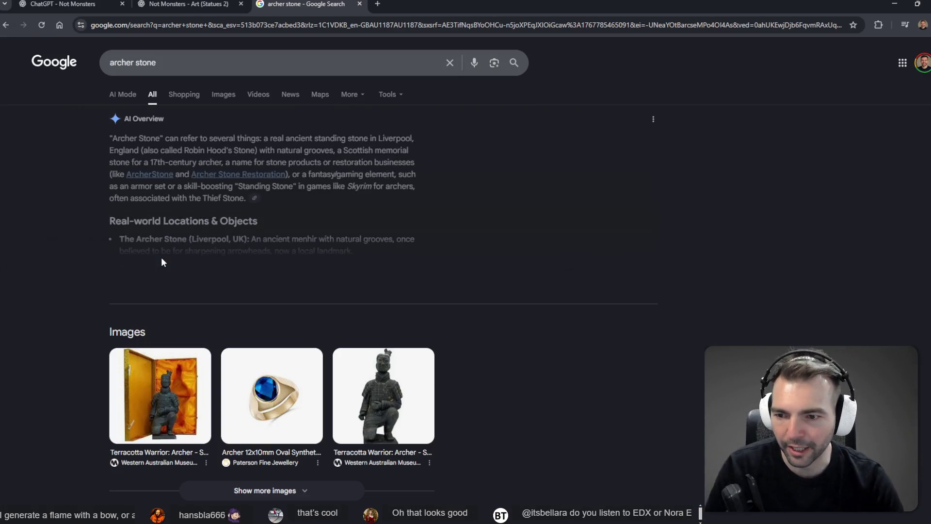
click(223, 95)
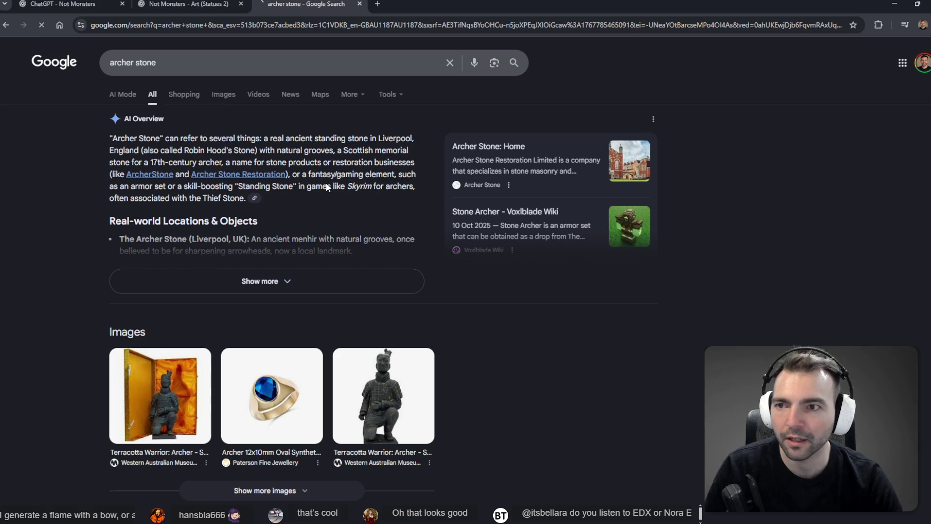
click(177, 65)
text(statue)
key(Return)
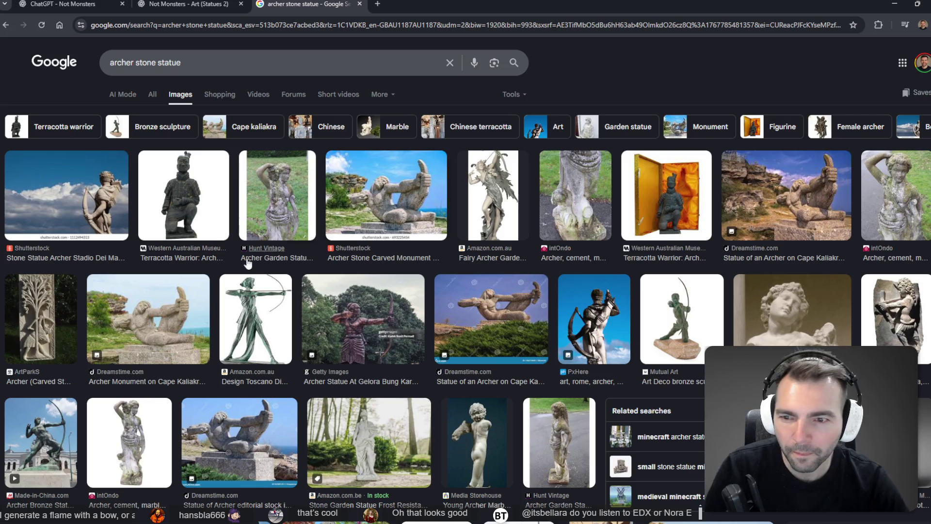
Browse the archer stone statue image results, then close the search tab
scroll(601, 223, down, 4)
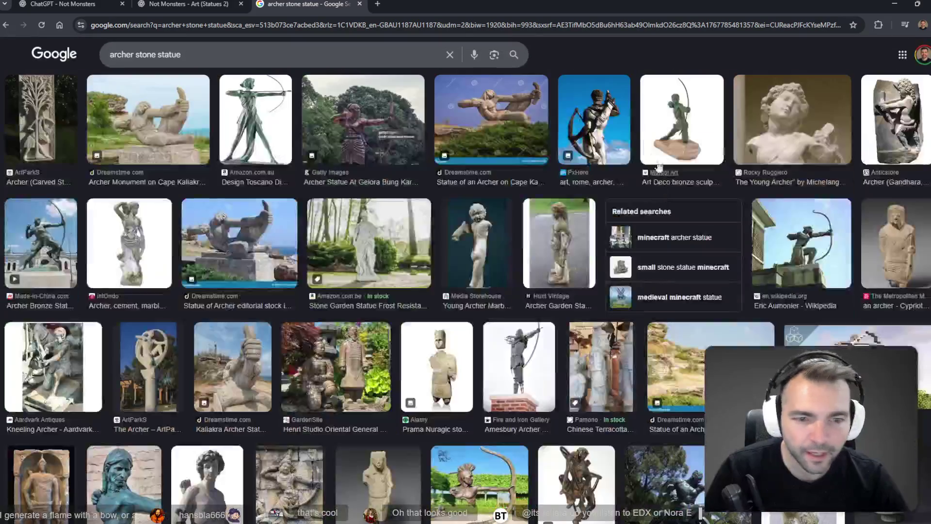
click(50, 239)
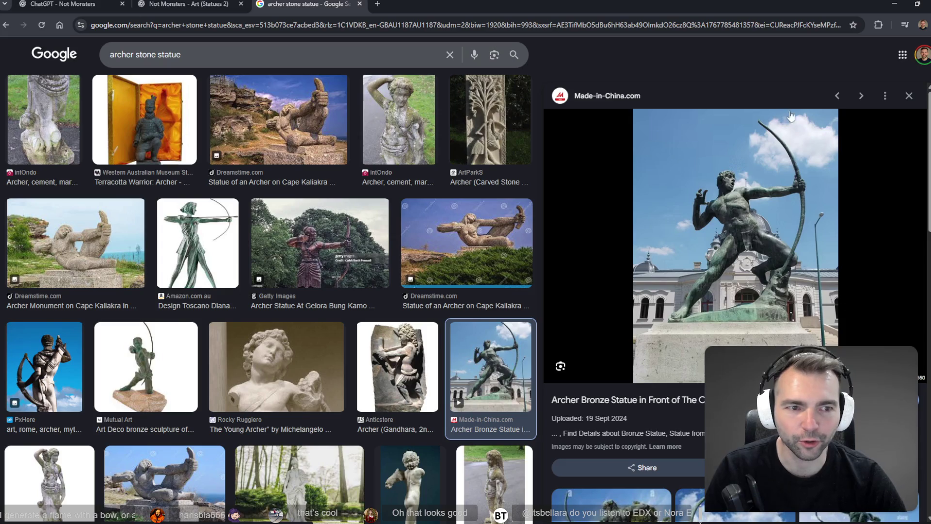
scroll(723, 227, down, 3)
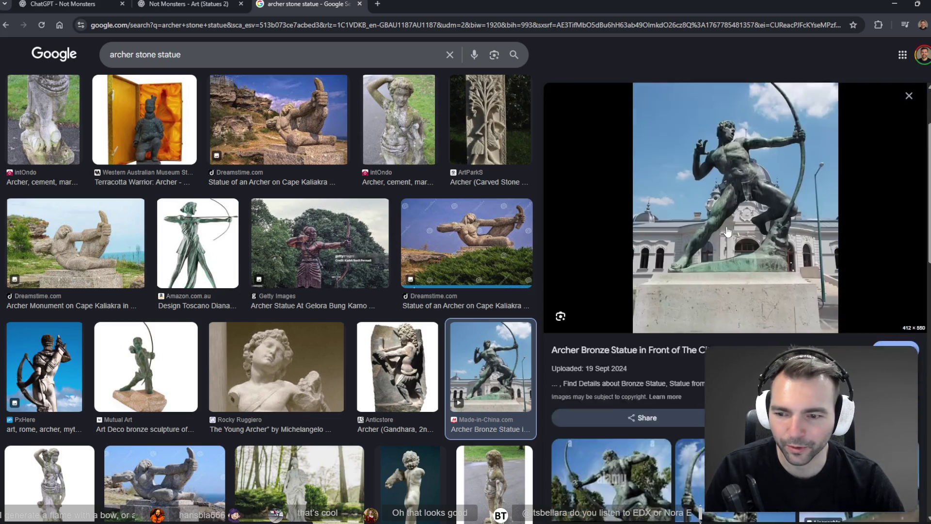
scroll(724, 227, down, 4)
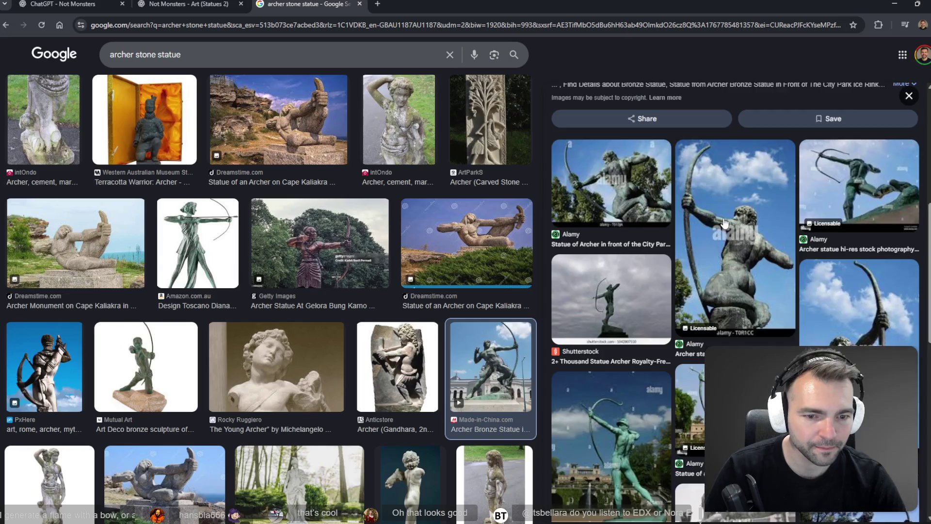
scroll(724, 223, down, 5)
scroll(711, 200, up, 10)
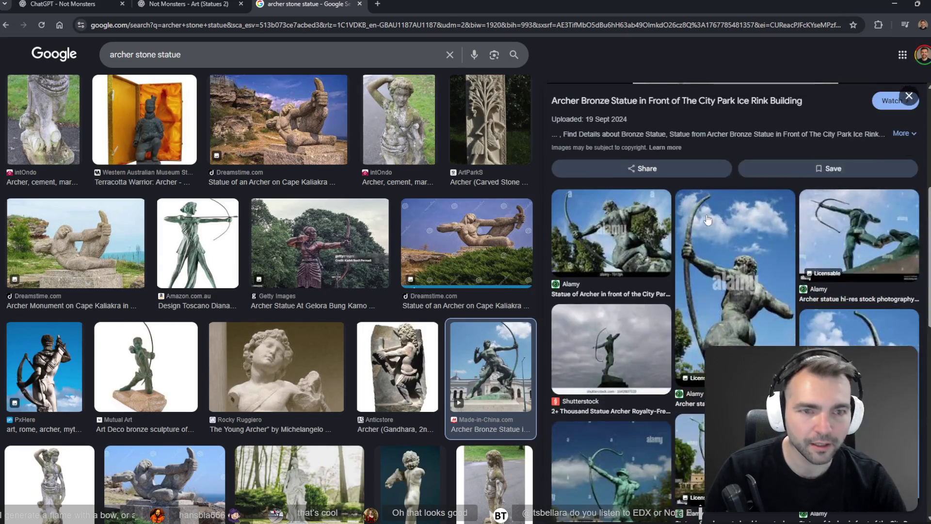
click(360, 4)
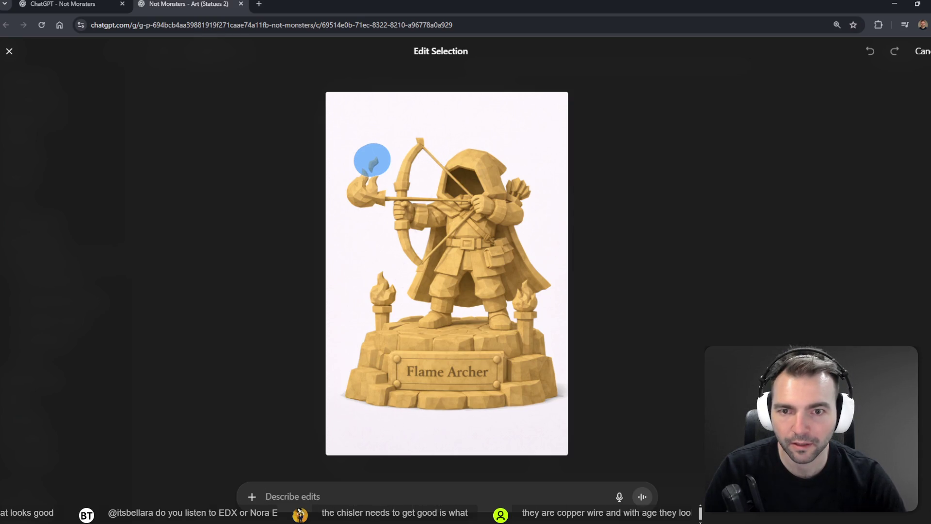
Mark both bowstring halves and dictate 'remove the string and the flame that's disconnected from the rest of the flame'
drag(420, 153, 461, 183)
drag(475, 216, 417, 266)
key(super+h)
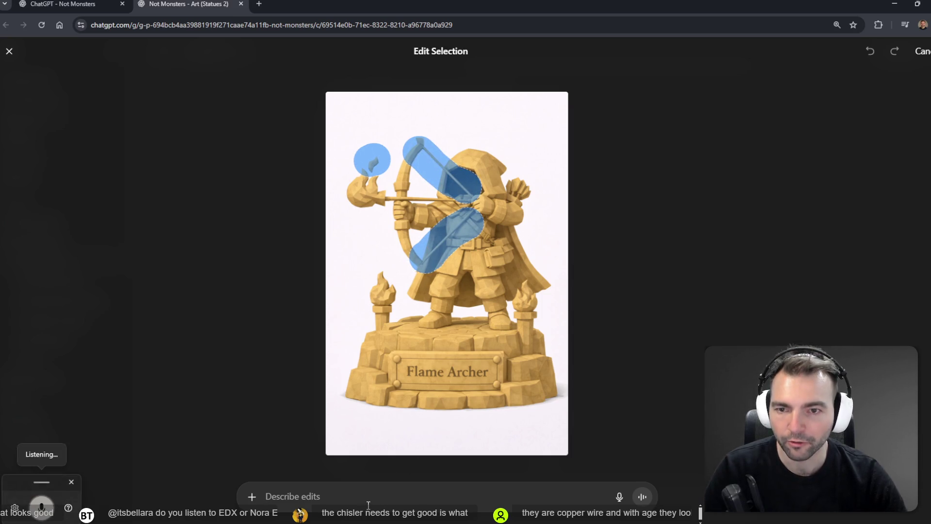
text(remove)
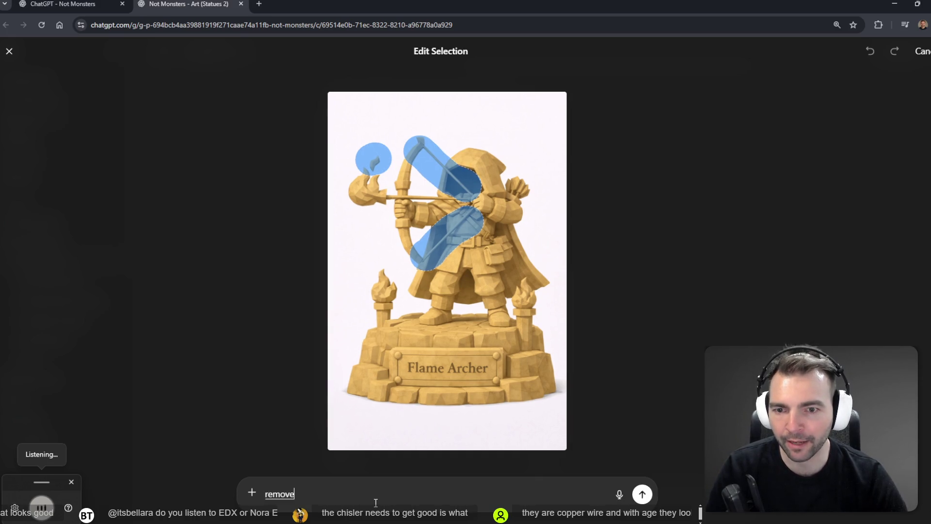
text( the string and the flame that's disconnected from)
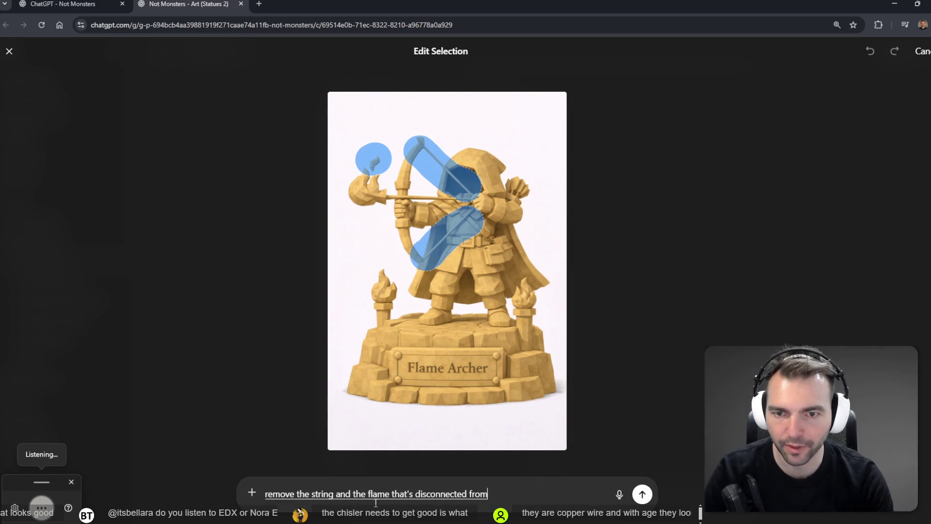
text( the rest of the)
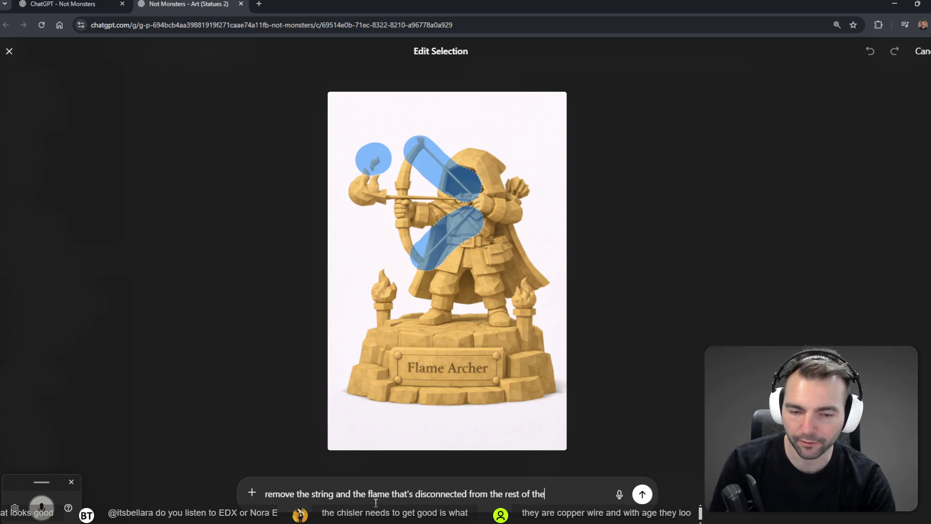
text( flame.)
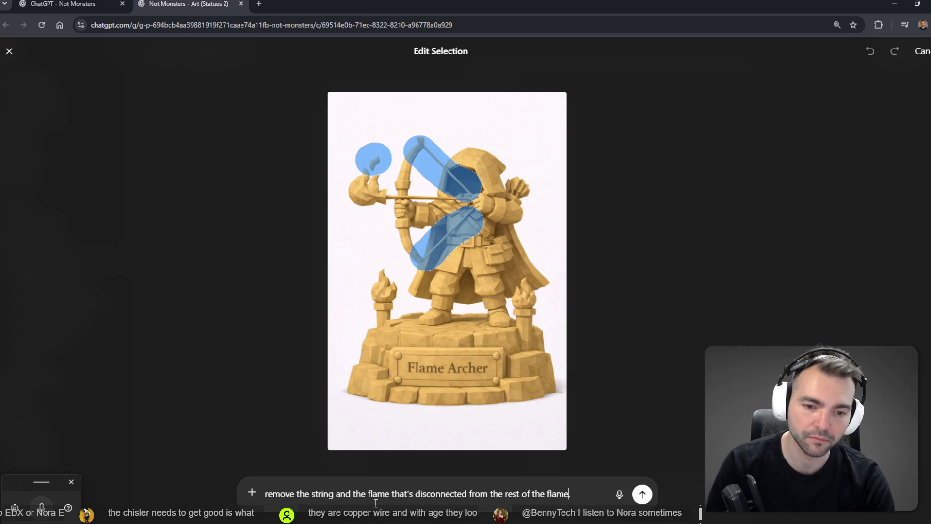
key(Return)
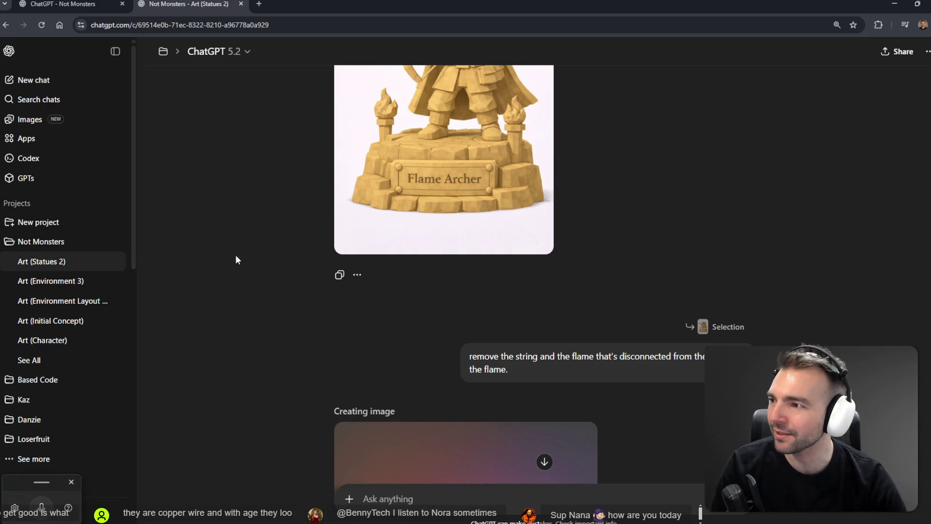
scroll(357, 288, down, 5)
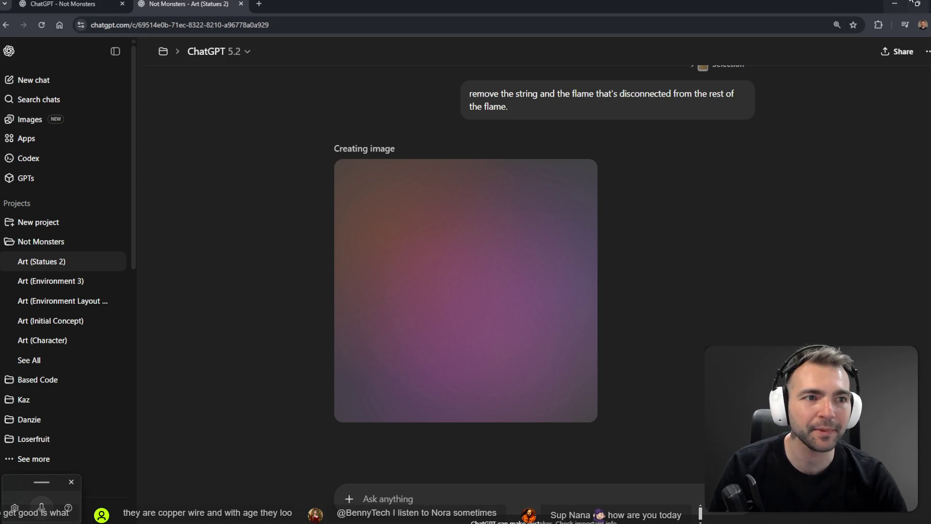
click(895, 4)
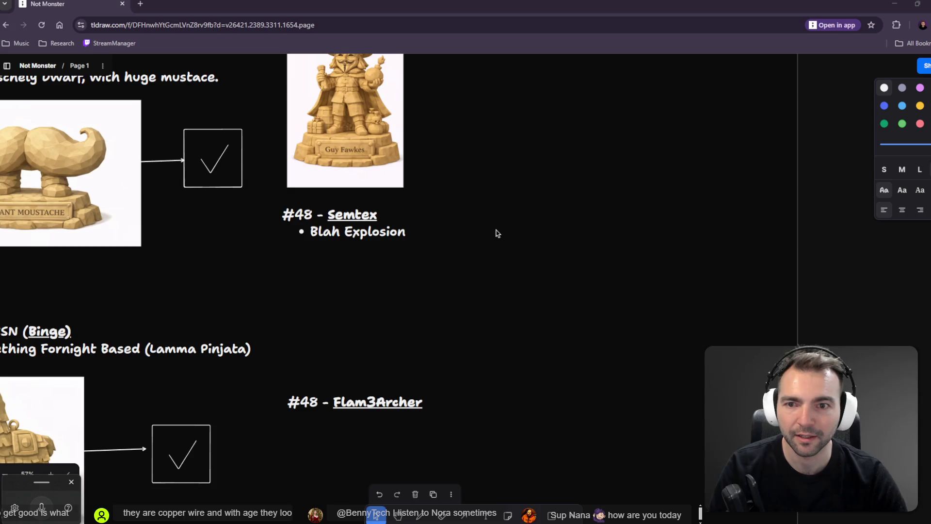
scroll(498, 233, left, 2)
scroll(498, 234, down, 5)
scroll(549, 370, up, 3)
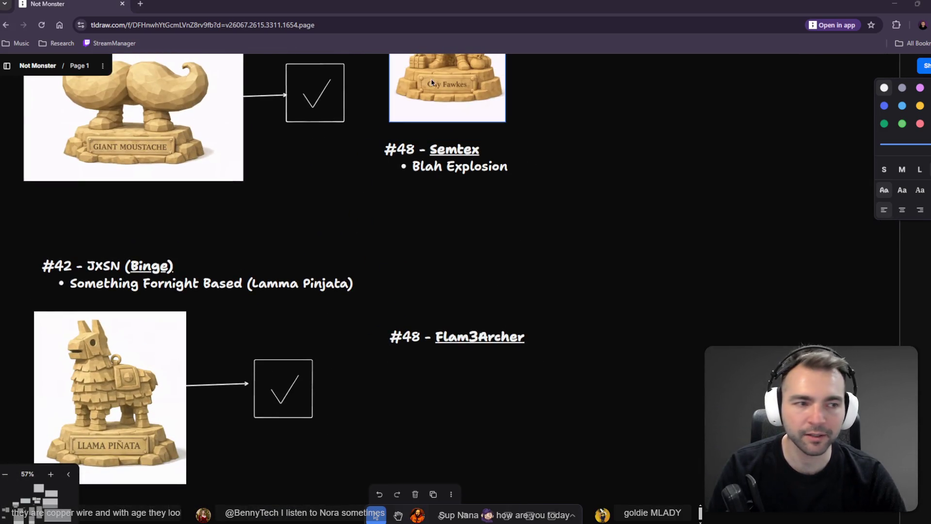
key(alt+Tab)
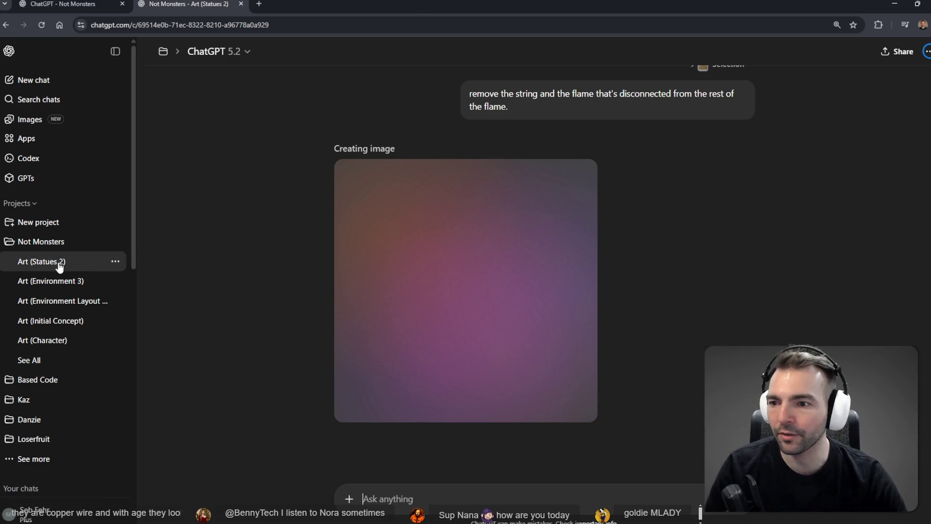
From the Not Monsters See All list, open Art (Statues 1) in a new tab
click(90, 359)
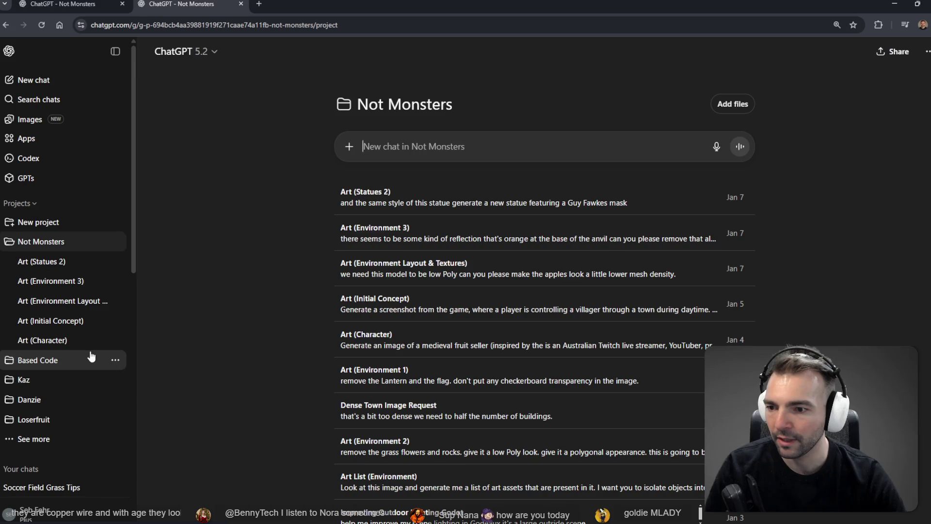
scroll(420, 347, down, 2)
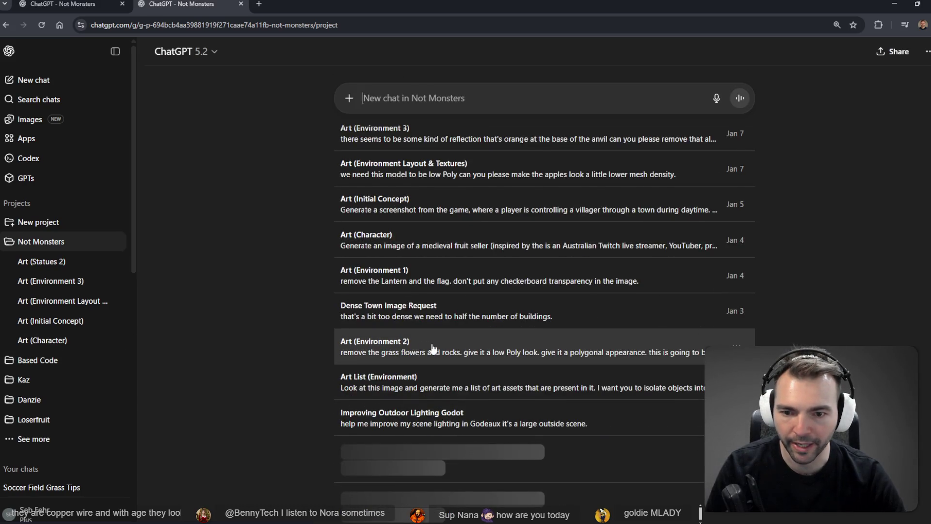
scroll(341, 426, down, 2)
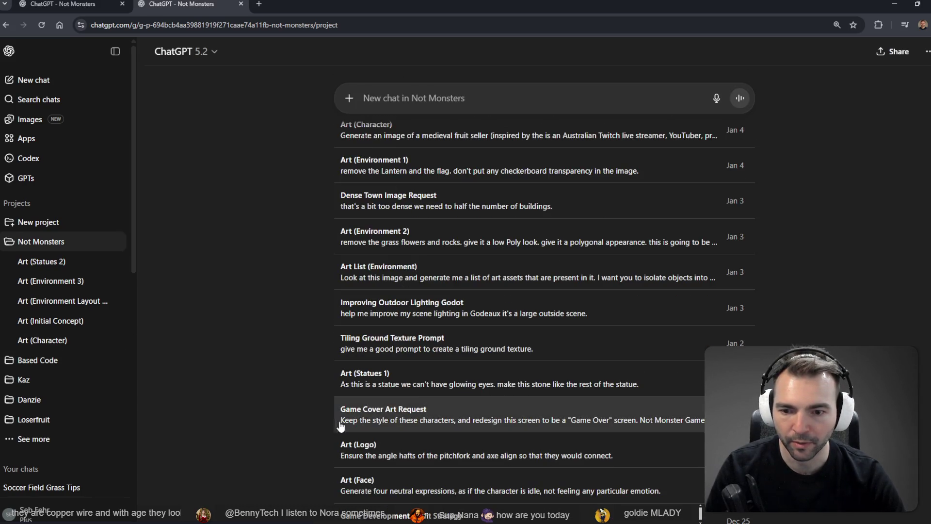
middle_click(381, 374)
key(ctrl+Tab)
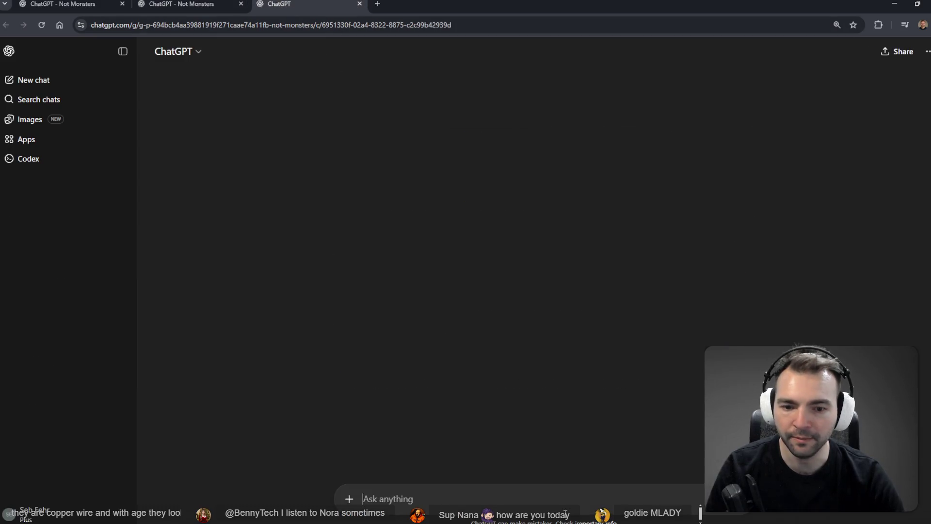
key(super+h)
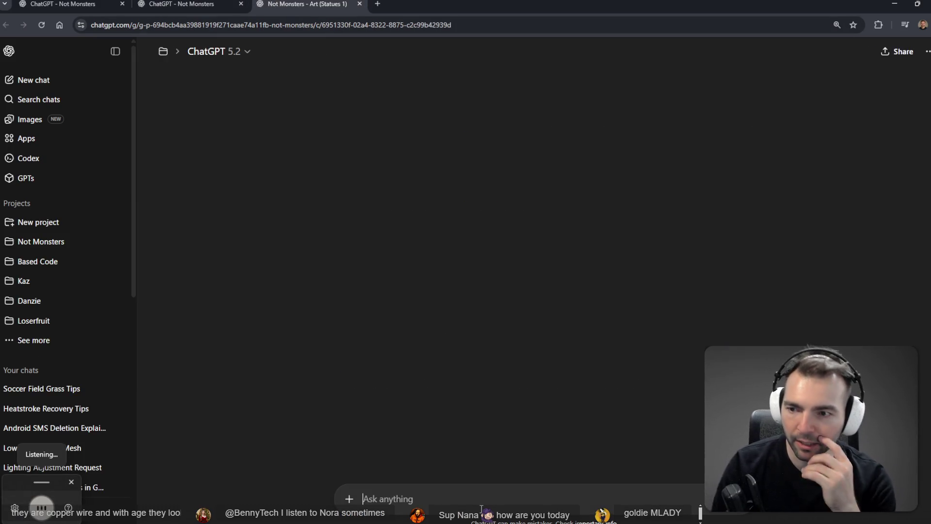
Dictate and send a prompt for a one-piece explosion statue in the existing statues' style
text(in the style of these existing)
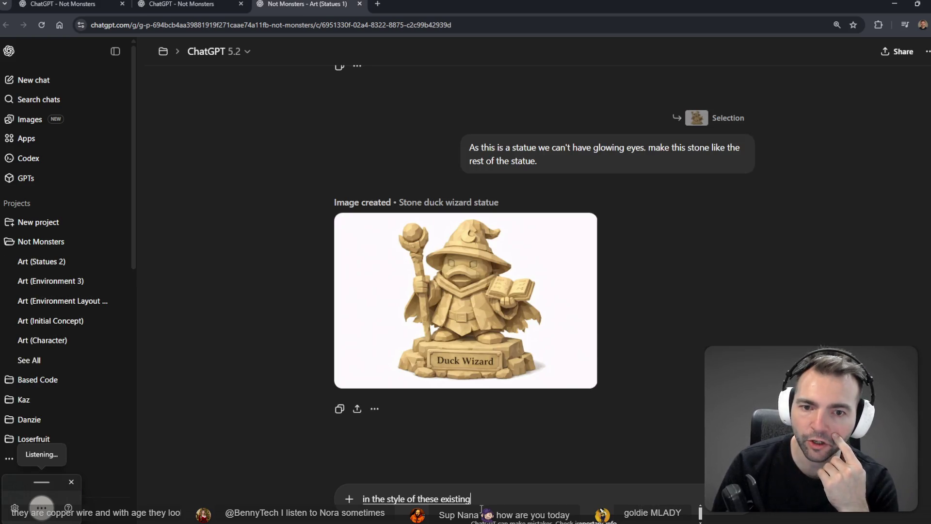
text( statues generate a new image this time of)
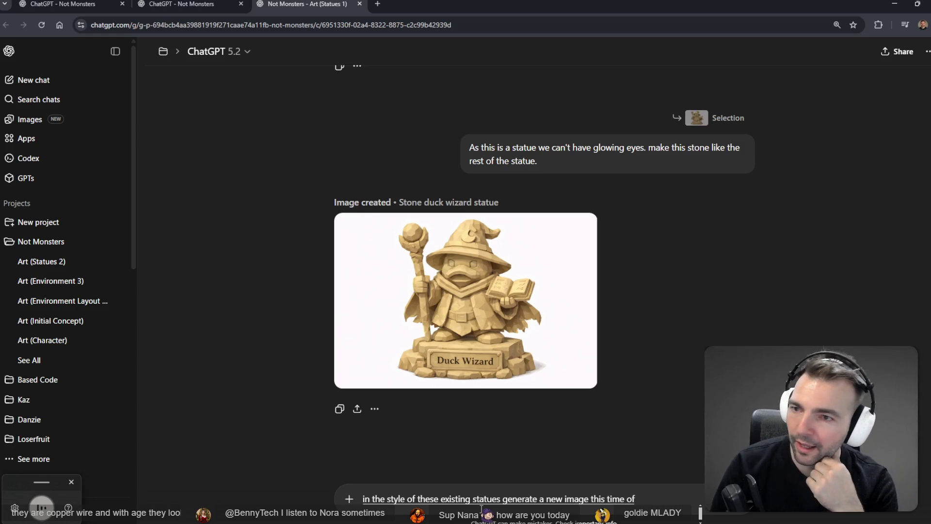
text( a explosion,)
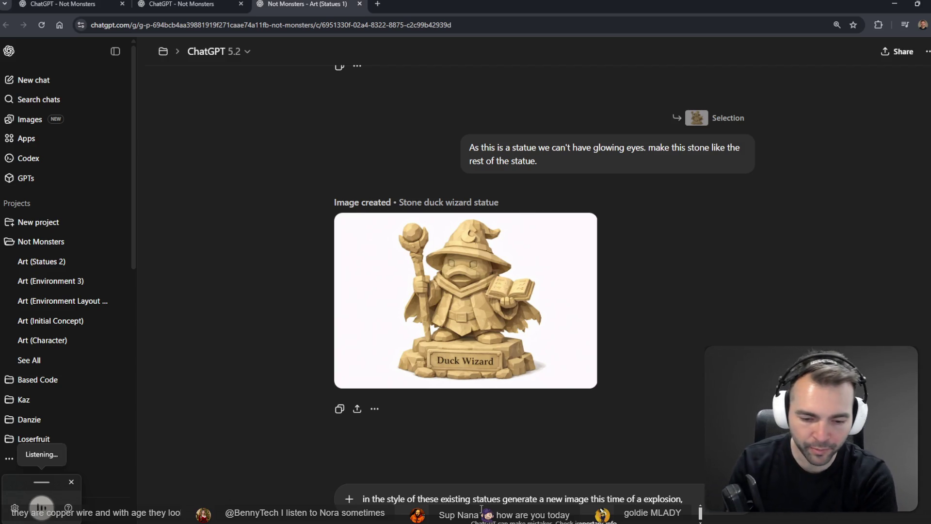
text( make sure there is one bit of rock)
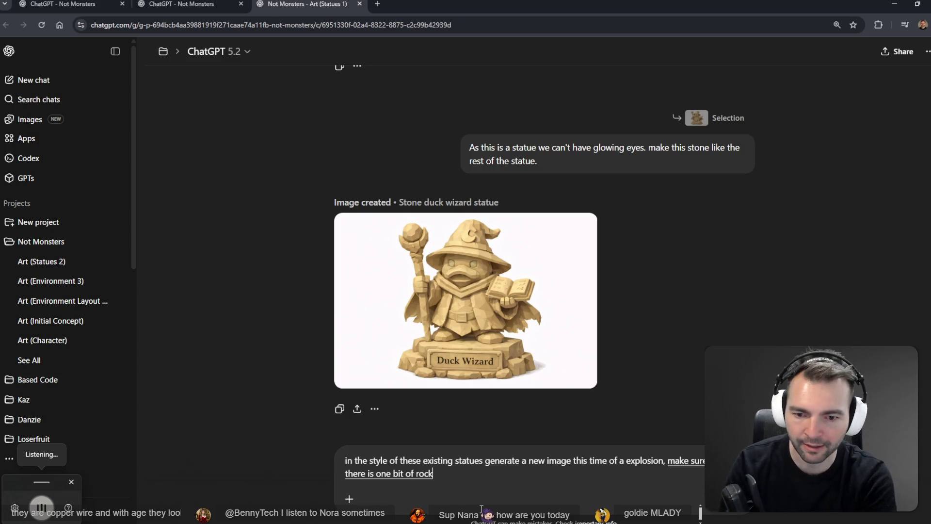
text( and there is nothing disconnected)
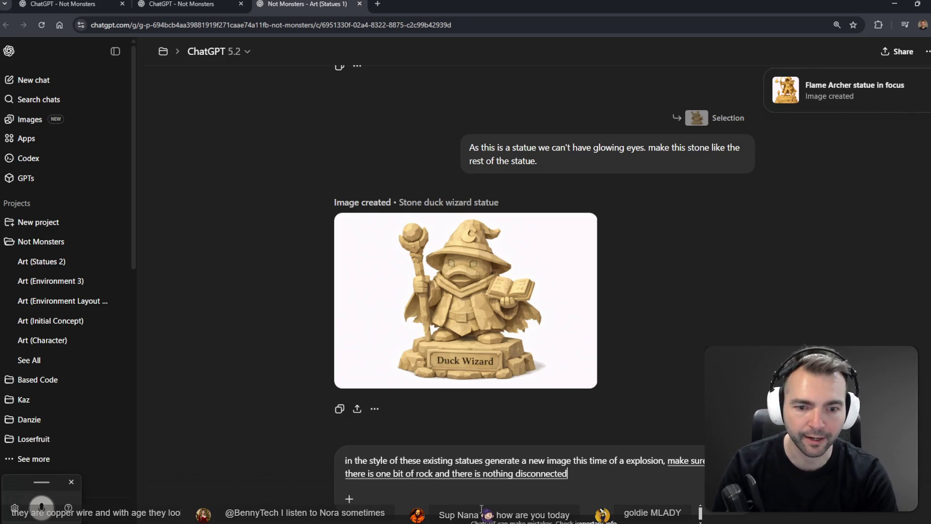
text( and floating in the air.)
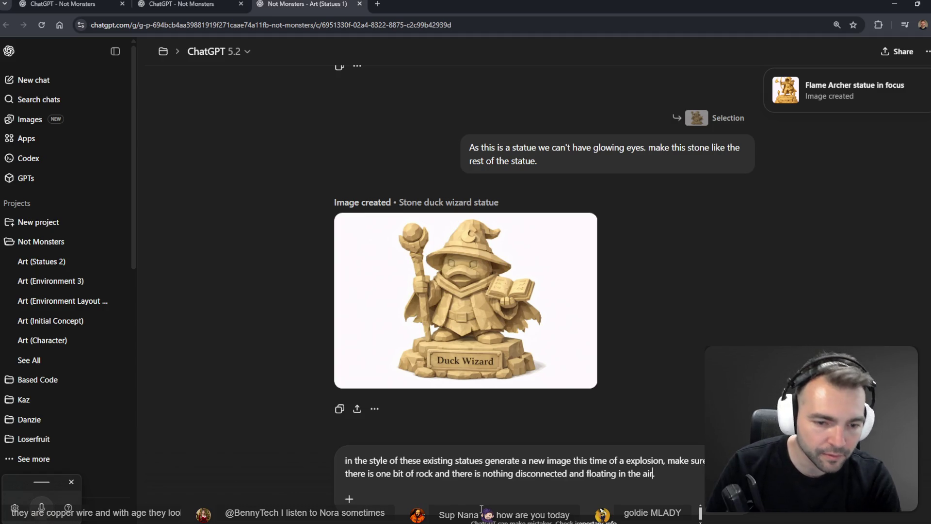
key(Return)
key(ctrl+shift+Tab)
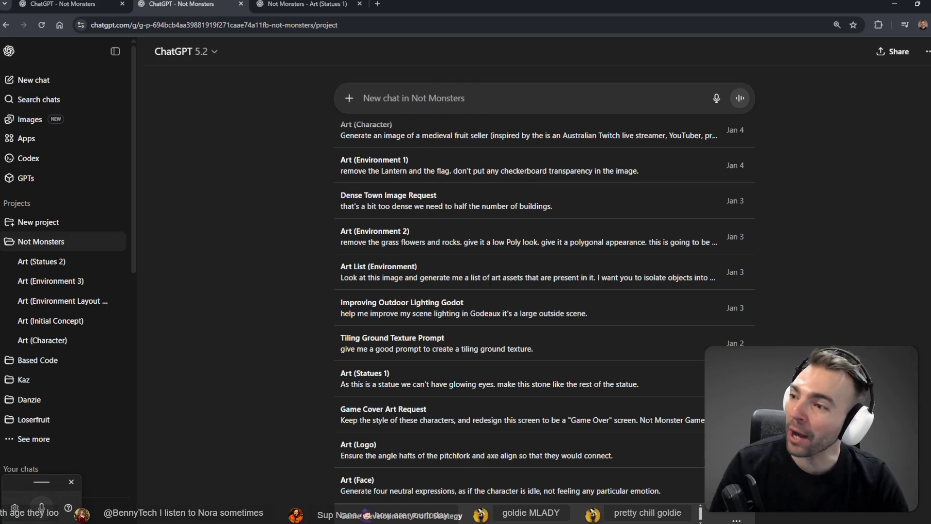
click(291, 5)
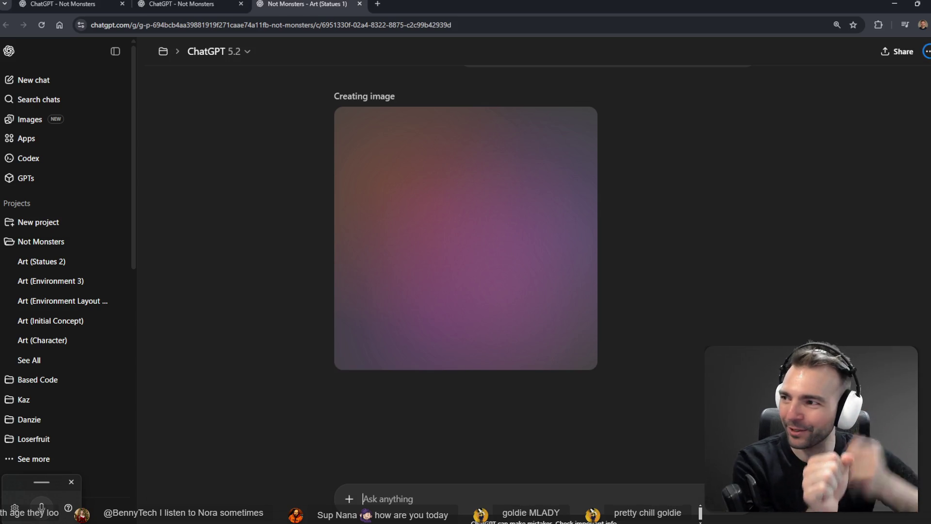
Bring the 1024 × 1536 px Flame Archer statue PNG forward in Affinity
key(ctrl+shift+Tab)
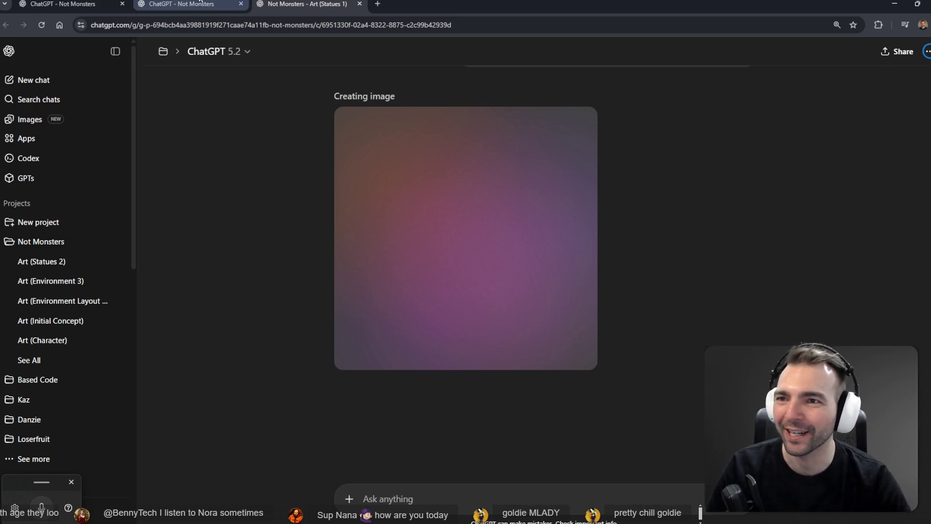
key(ctrl+Tab)
key(ctrl+Tab)
key(ctrl+Tab)
key(ctrl+Tab)
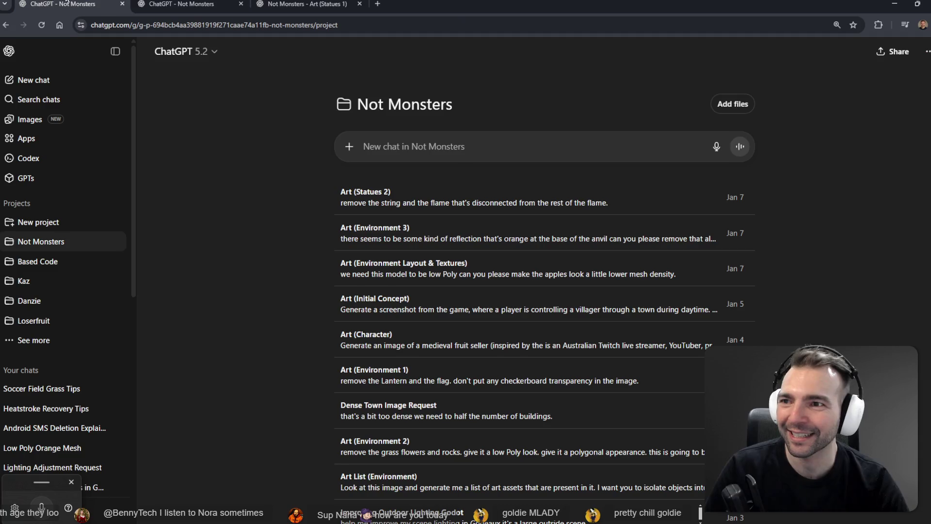
key(alt+Tab)
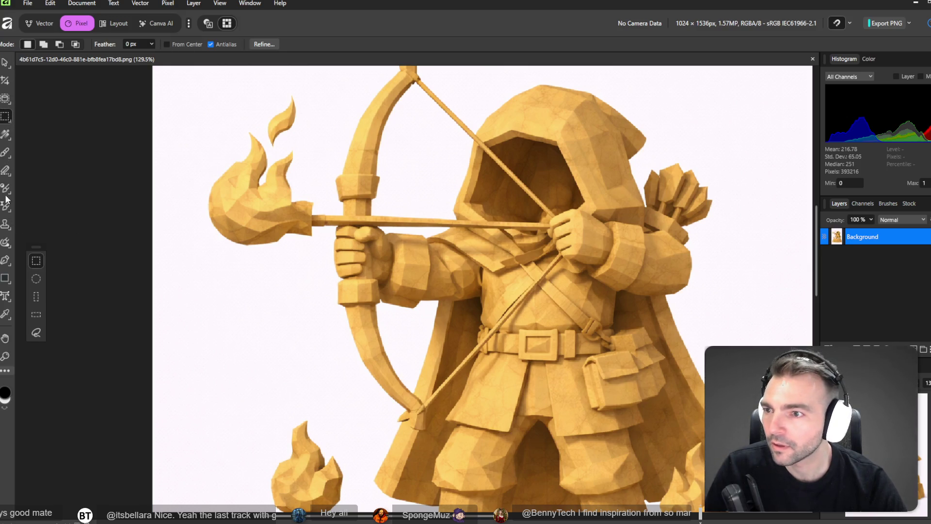
Patch away the small floating flame above the arrow with blank background
click(5, 114)
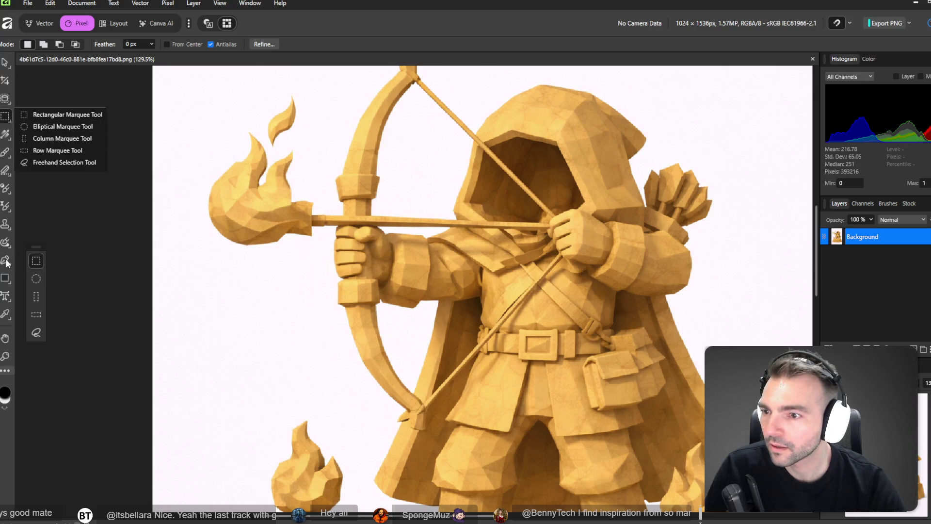
click(5, 225)
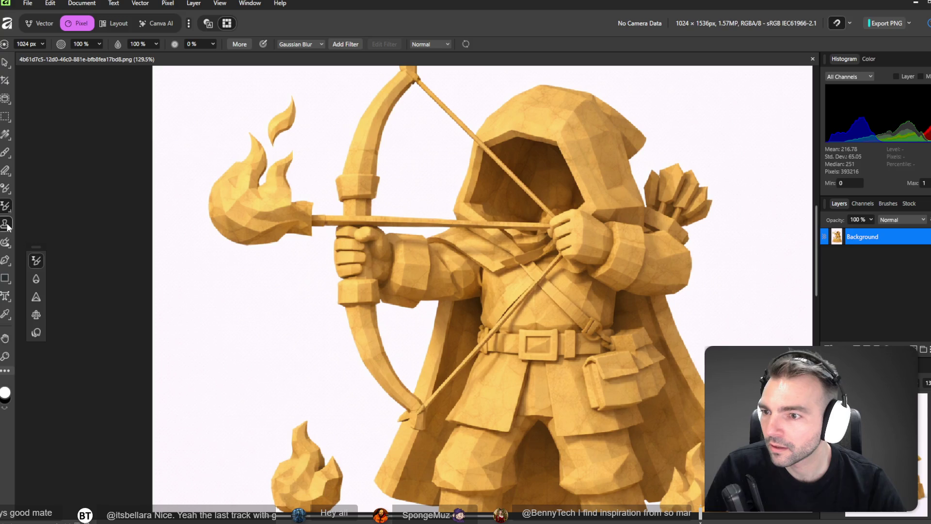
click(6, 207)
click(5, 188)
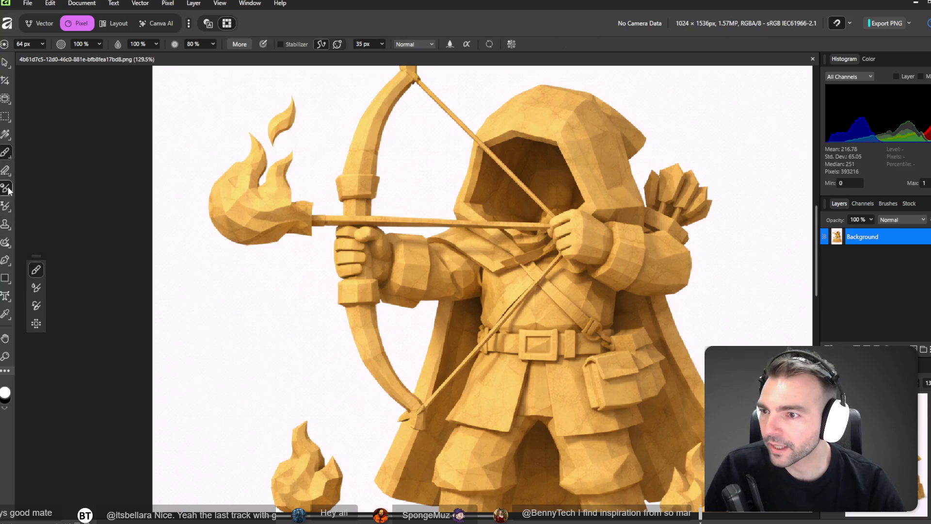
click(5, 241)
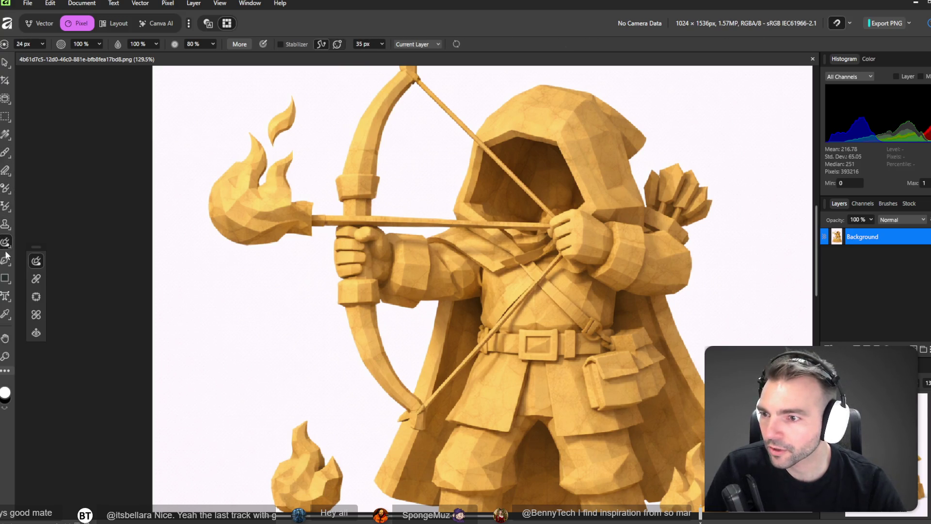
click(37, 297)
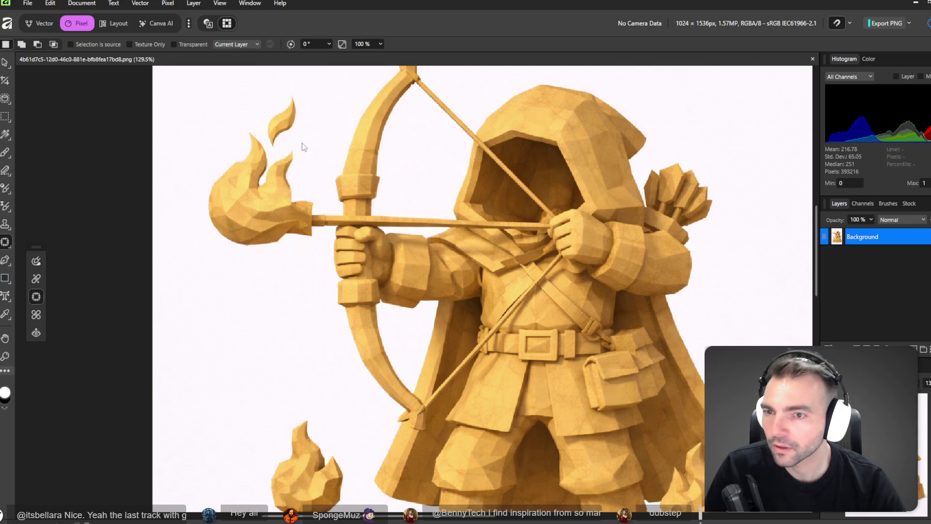
mouse_move(292, 94)
mouse_down()
mouse_move(263, 136)
mouse_move(272, 156)
mouse_move(286, 144)
mouse_up()
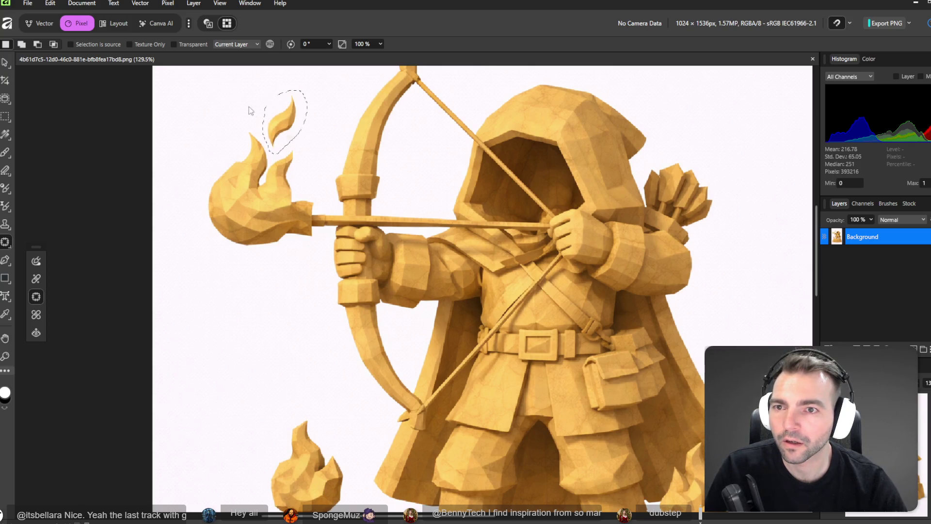
mouse_move(230, 111)
mouse_down()
mouse_move(280, 118)
mouse_move(272, 95)
mouse_up()
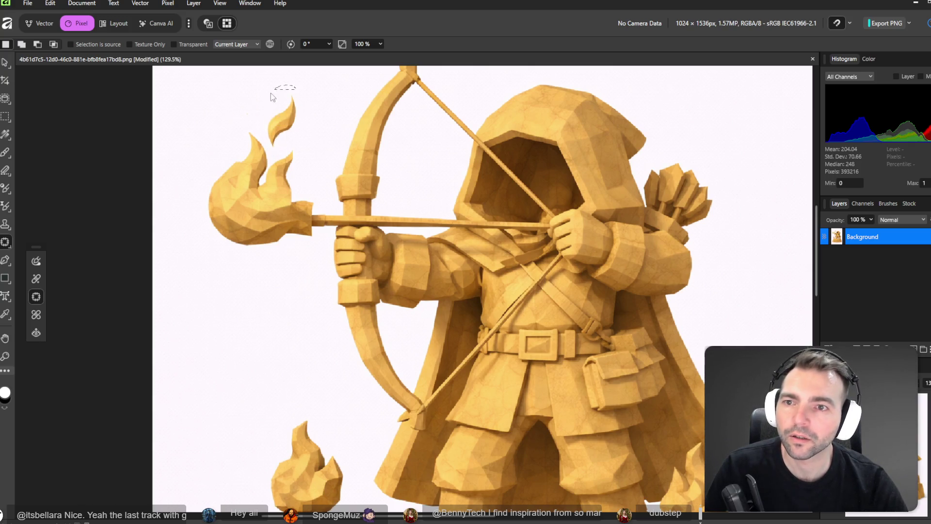
mouse_move(272, 147)
mouse_down()
mouse_move(292, 145)
mouse_move(262, 114)
mouse_move(239, 107)
mouse_up()
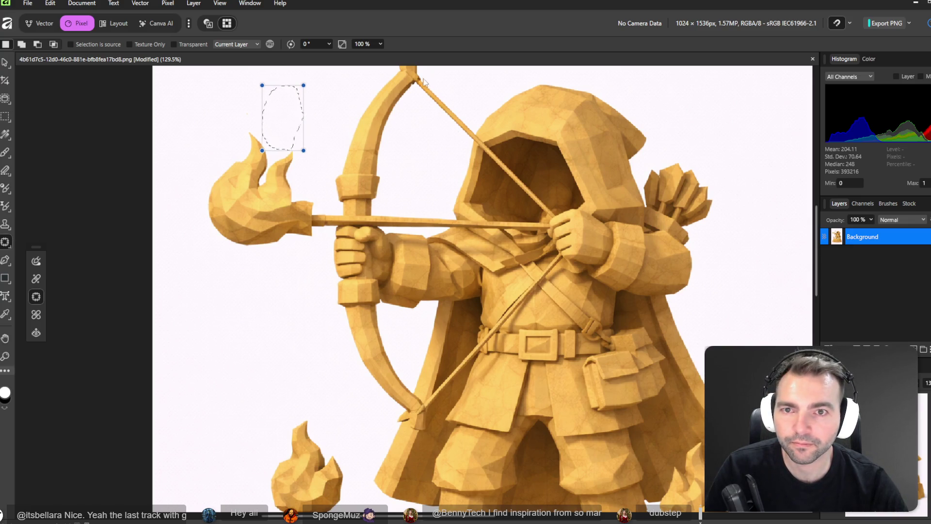
key(ctrl+d)
Select the upper bowstring and heal it away near the bow tip with a 13 px brush
mouse_move(413, 86)
mouse_down()
mouse_move(472, 145)
mouse_move(436, 89)
mouse_move(478, 132)
mouse_move(485, 107)
mouse_move(433, 159)
mouse_up()
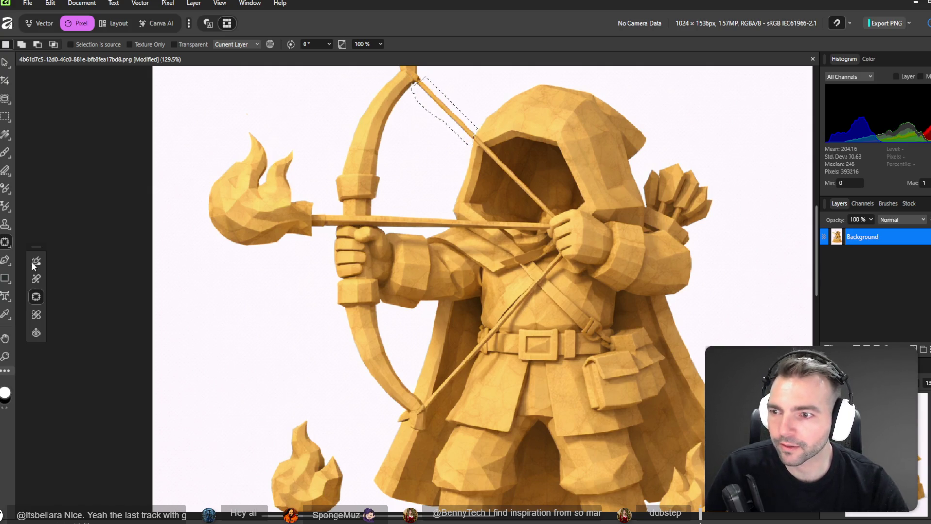
click(36, 279)
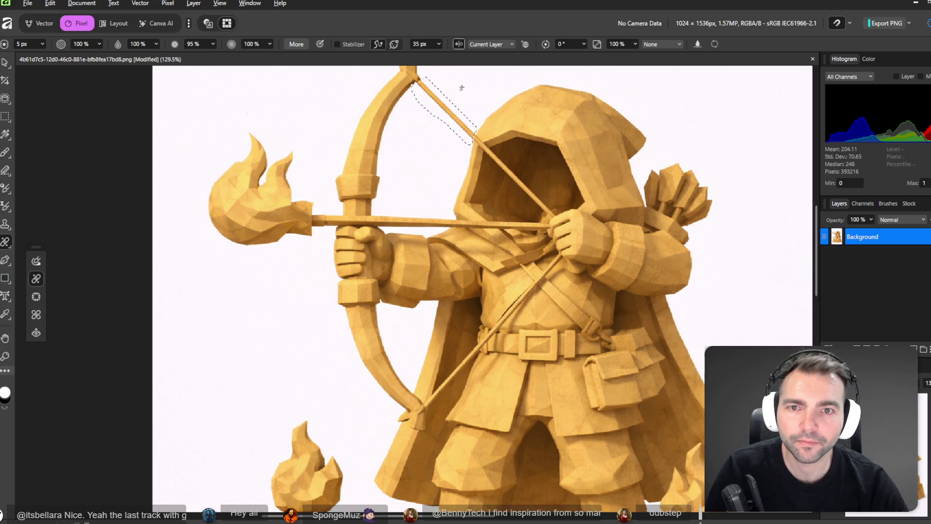
middle_drag(462, 88, 462, 102)
key(bracketright)
key(bracketright)
key(bracketright)
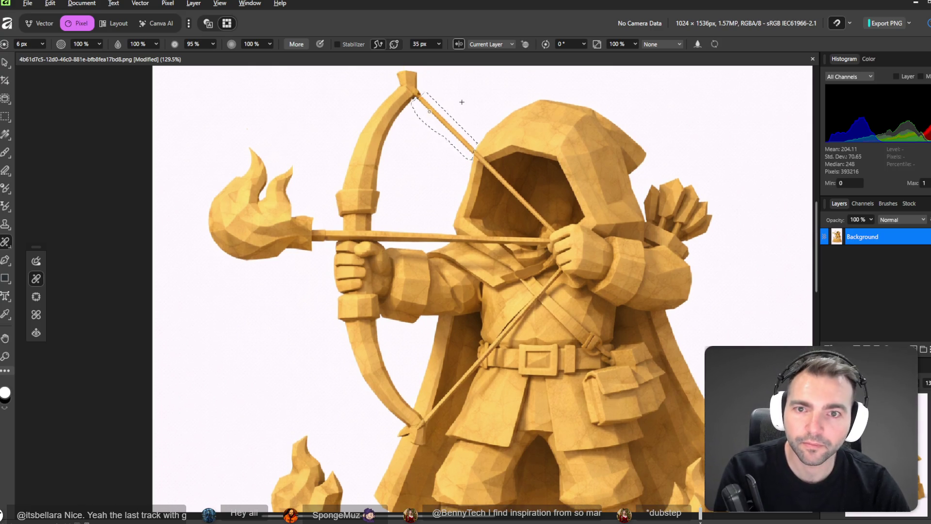
mouse_move(425, 105)
mouse_down()
mouse_move(419, 95)
mouse_move(442, 119)
mouse_move(432, 110)
mouse_up()
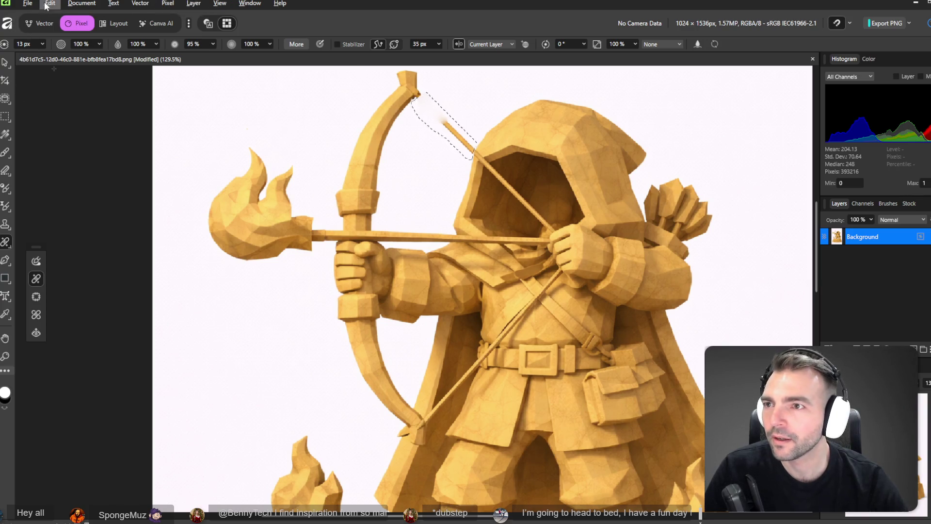
Deselect, set brush flow to 100%, and paint out the bowstring from bow tip to hood
click(28, 3)
mouse_move(49, 11)
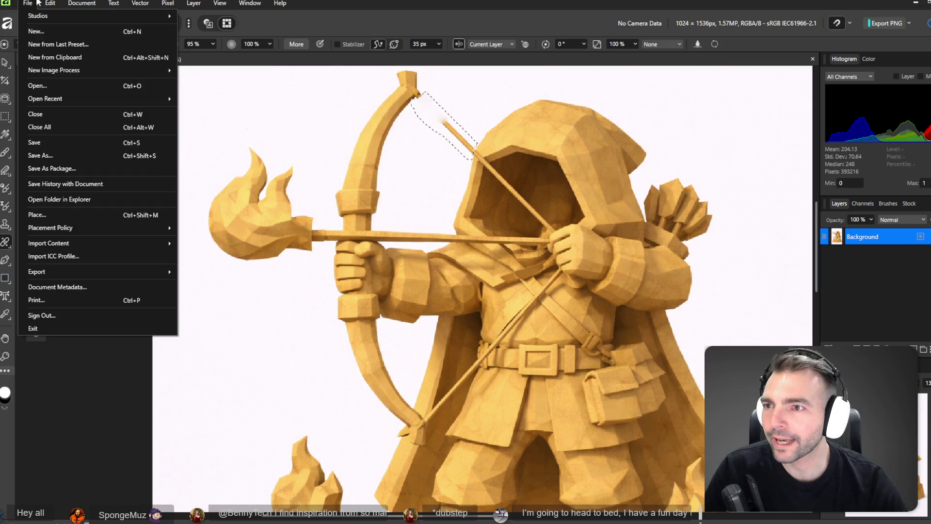
click(62, 73)
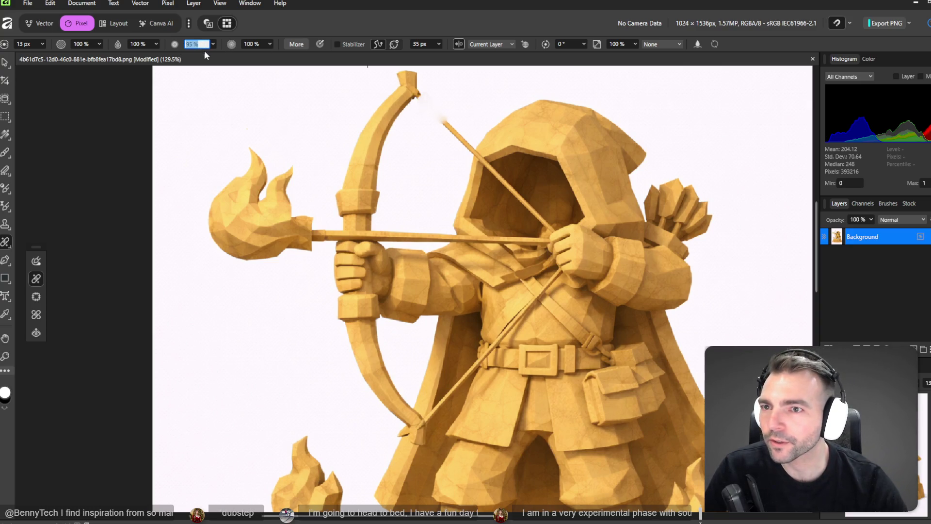
drag(214, 43, 269, 71)
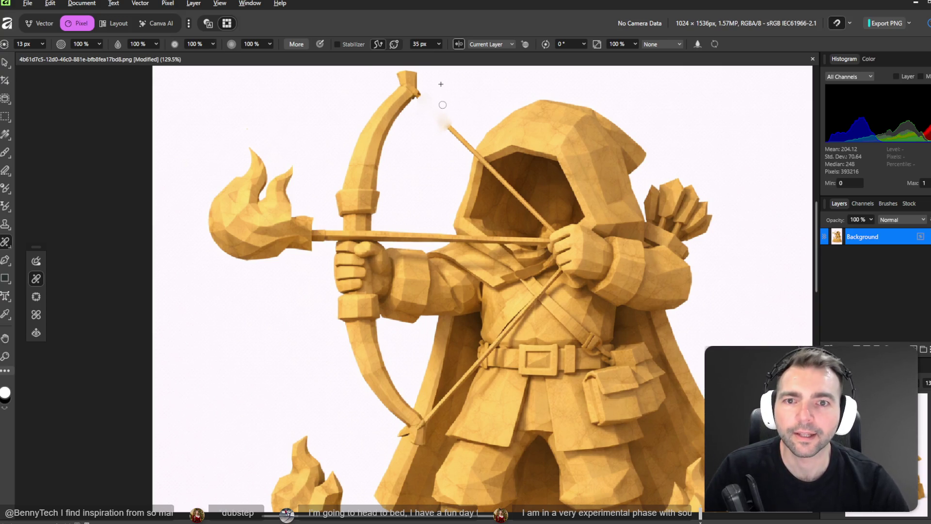
mouse_move(443, 124)
mouse_down()
mouse_move(463, 129)
mouse_move(470, 153)
mouse_up()
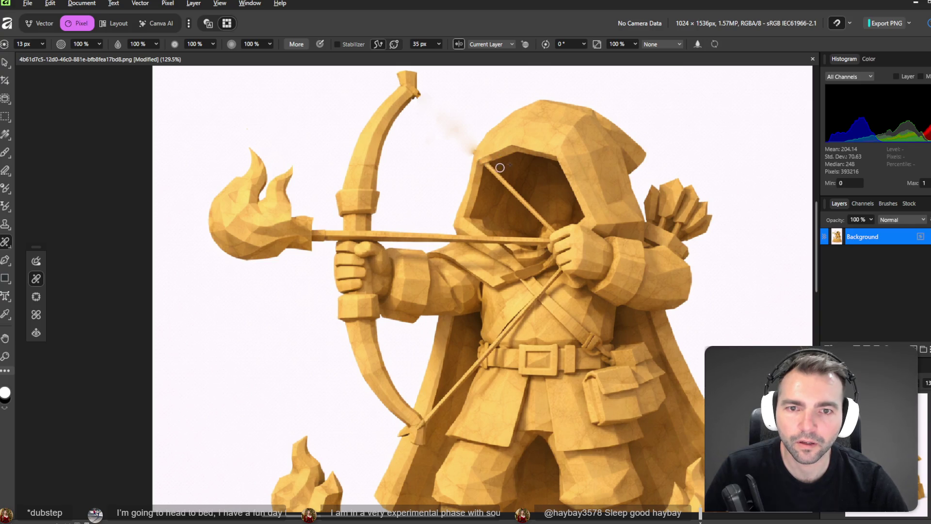
mouse_move(505, 169)
mouse_down()
mouse_move(489, 165)
mouse_move(509, 169)
mouse_move(500, 180)
mouse_move(551, 228)
mouse_move(495, 173)
mouse_up()
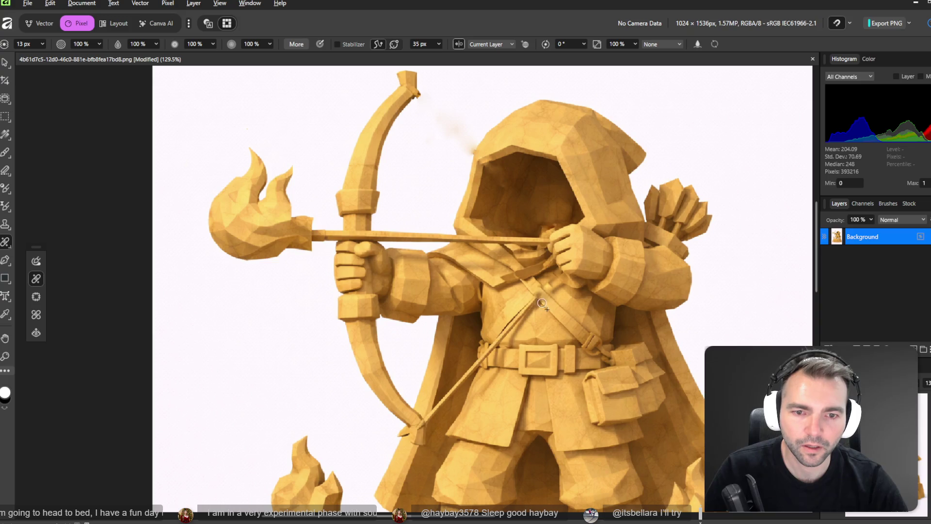
Enlarge the Healing Brush and heal the chest strap, the strap below the belt, and the tunic near the bow tip
key(bracketright)
key(bracketright)
key(bracketright)
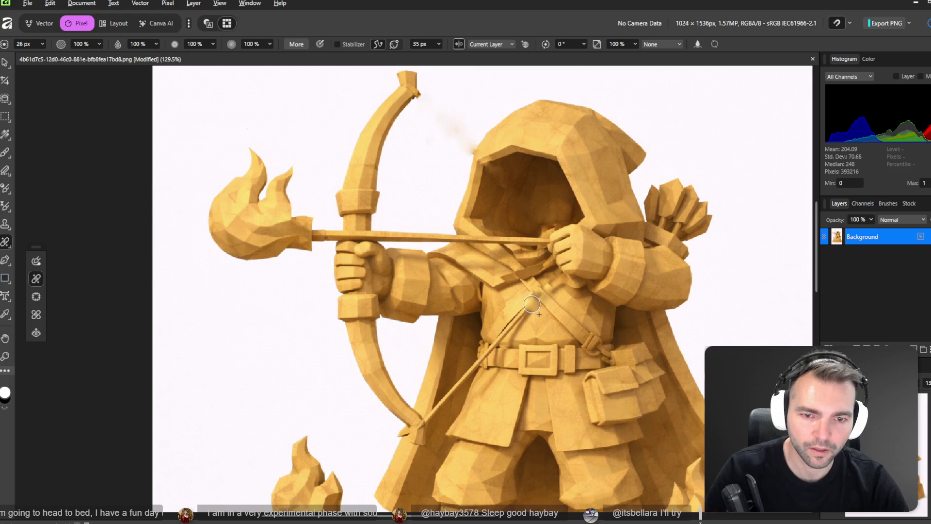
mouse_move(534, 300)
mouse_down()
mouse_move(509, 326)
mouse_move(531, 307)
mouse_move(502, 309)
mouse_move(521, 312)
mouse_move(505, 336)
mouse_up()
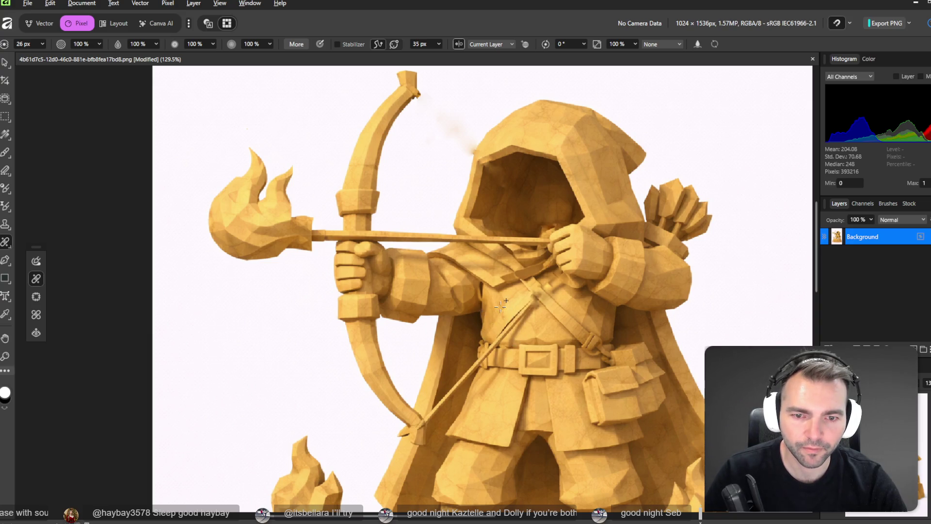
drag(528, 299, 493, 345)
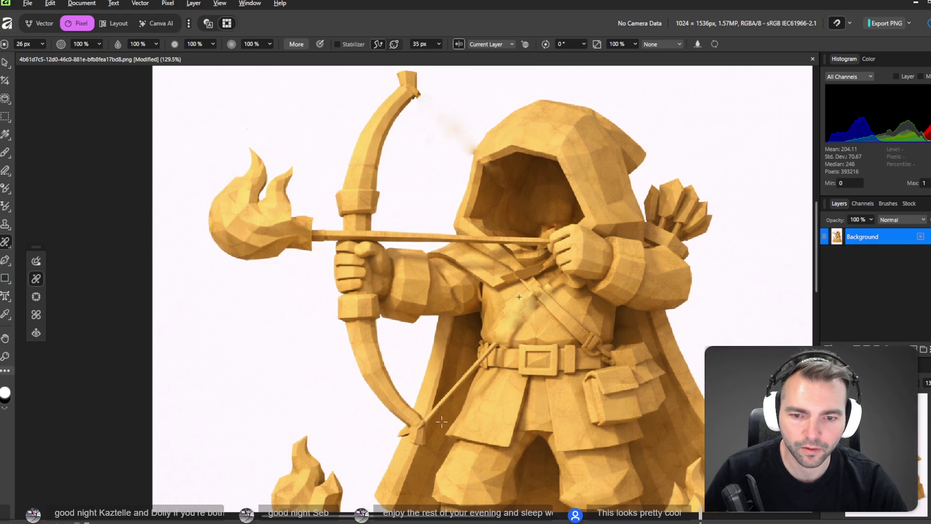
drag(441, 422, 472, 364)
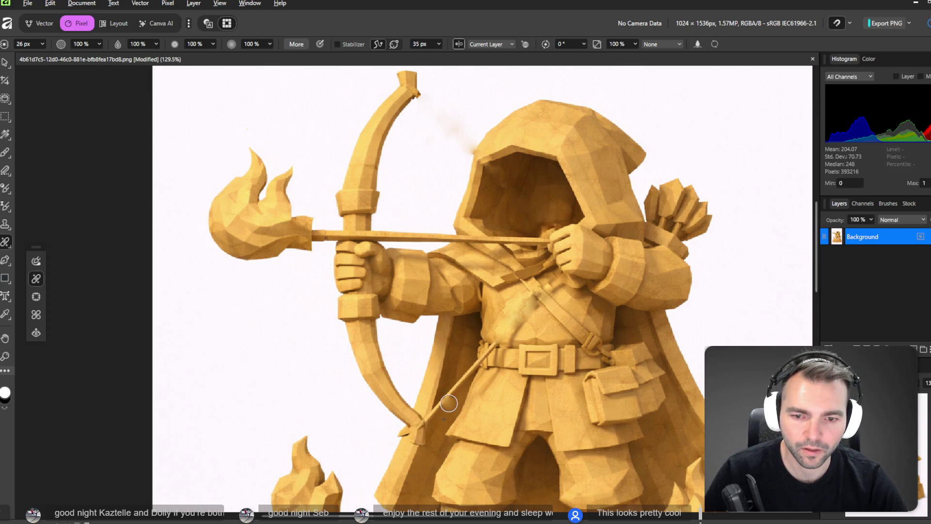
drag(449, 403, 463, 375)
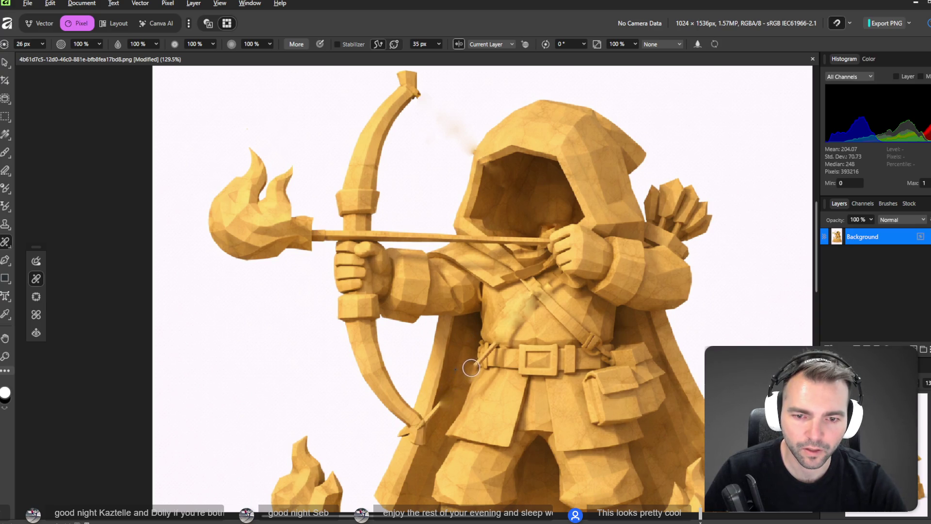
alt+click(438, 444)
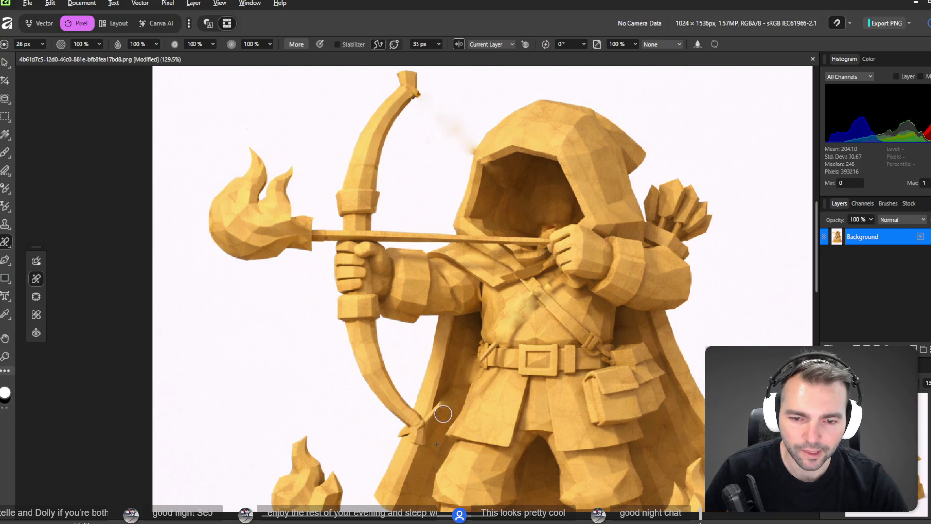
mouse_move(437, 401)
mouse_down()
mouse_move(439, 416)
mouse_move(432, 409)
mouse_move(426, 421)
mouse_move(442, 387)
mouse_move(430, 419)
mouse_up()
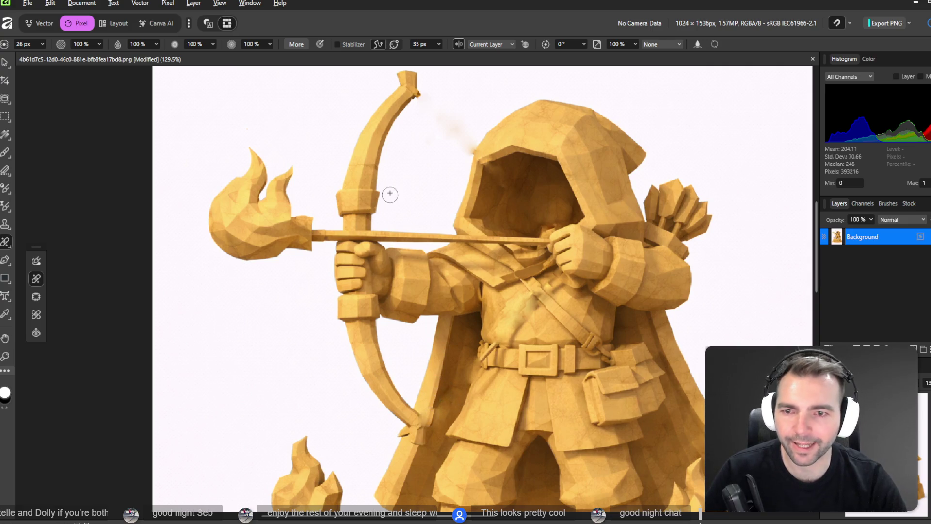
Check the whole statue, save the retouched Flame Archer image with File > Save, and close it
ctrl+scroll(521, 251, down, 5)
ctrl+scroll(482, 251, up, 2)
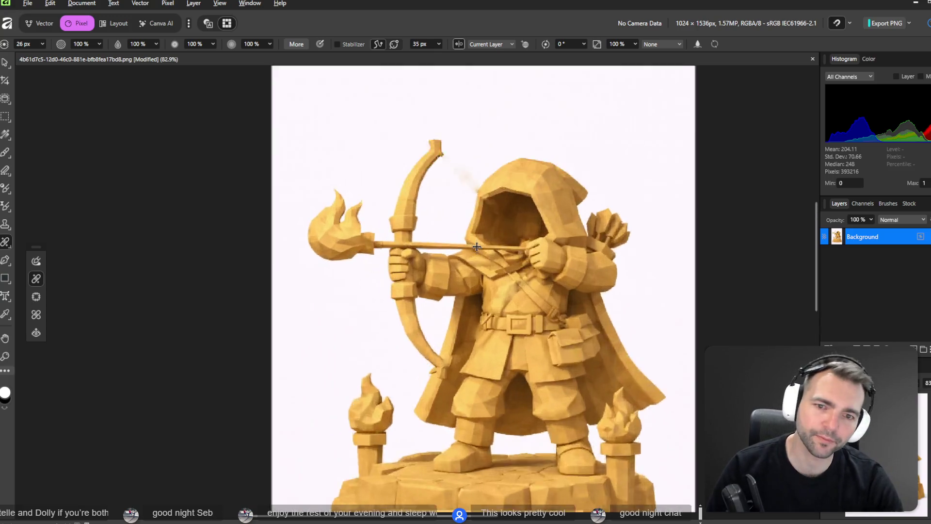
ctrl+scroll(483, 251, up, 2)
ctrl+scroll(483, 201, down, 2)
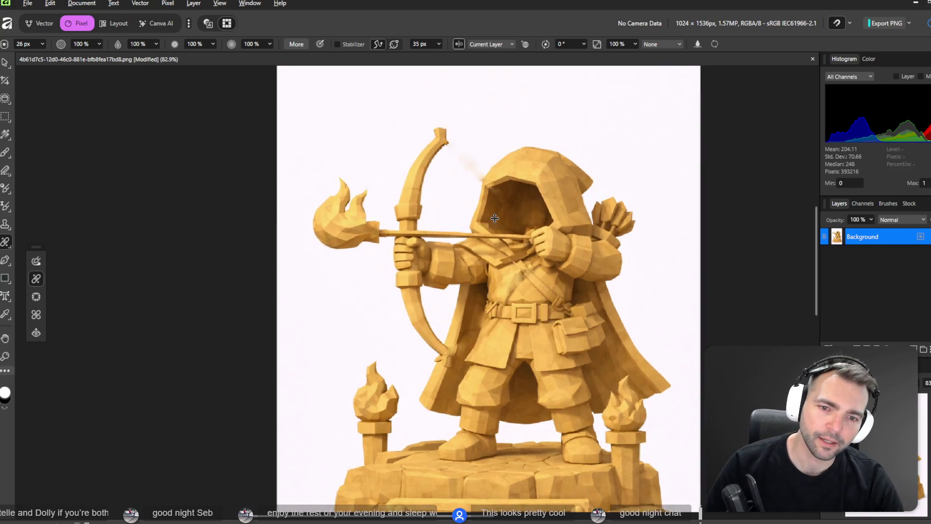
ctrl+scroll(484, 201, down, 1)
click(28, 3)
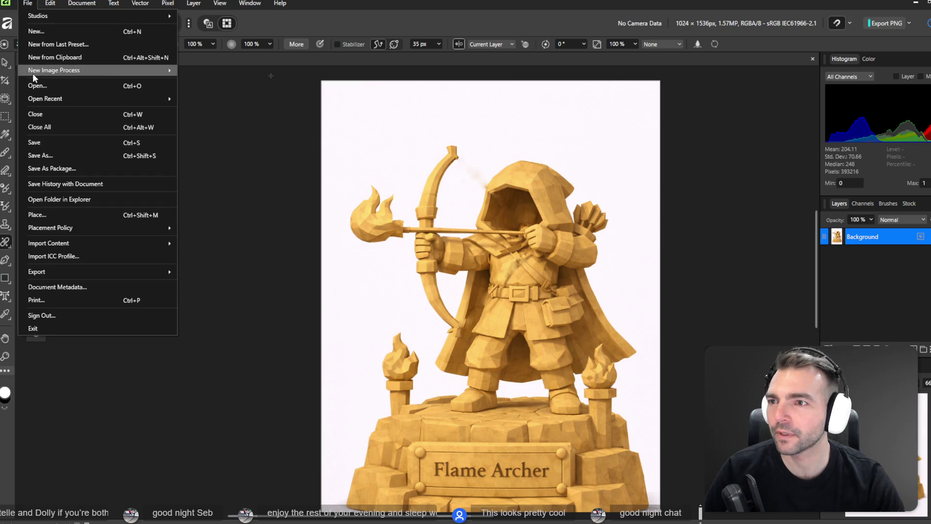
click(62, 145)
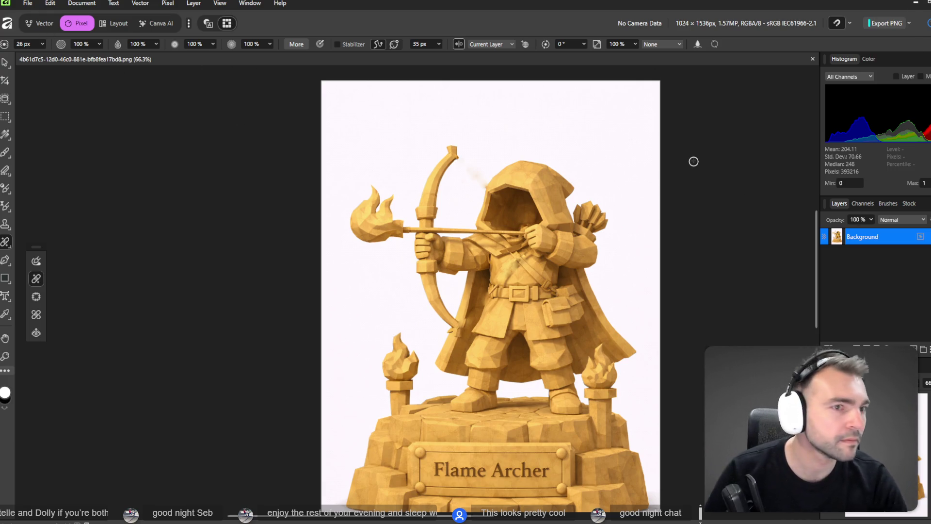
key(ctrl+w)
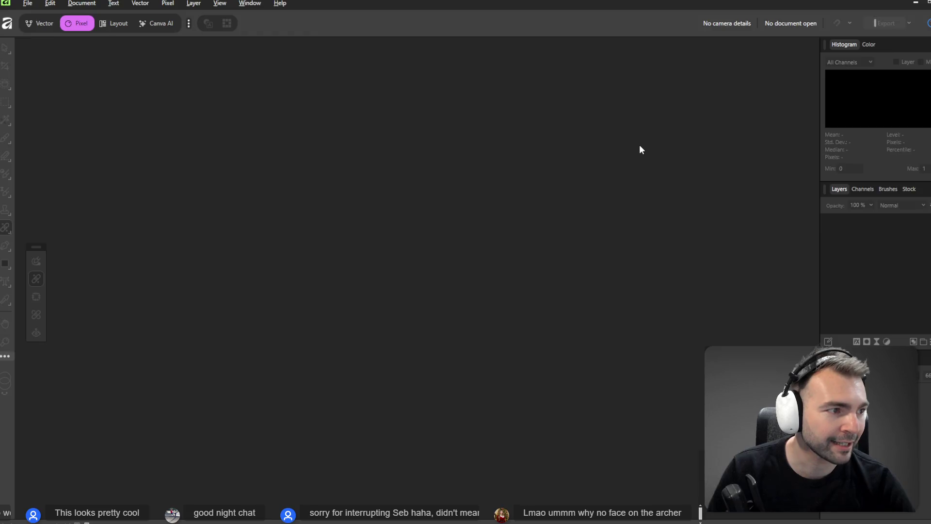
Open the Duck Wizard statue image full-size in ChatGPT and copy it
key(alt+Tab)
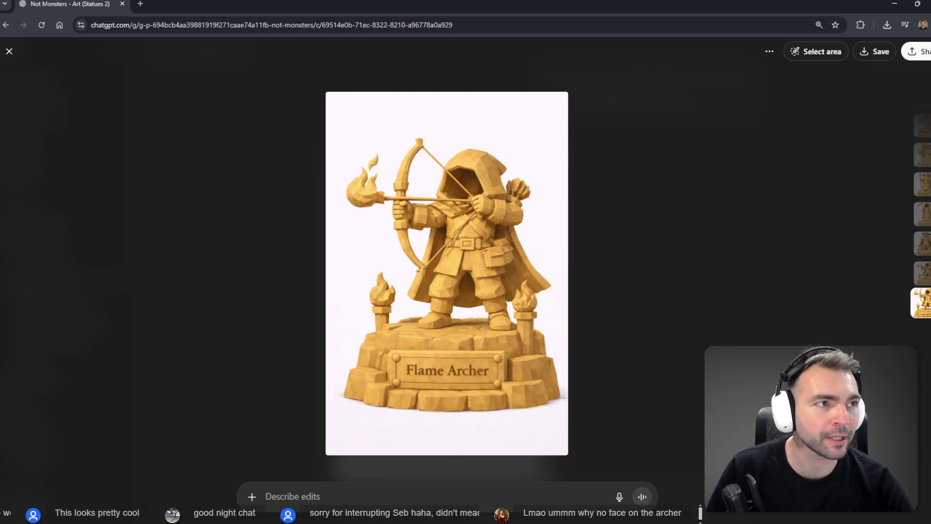
key(Escape)
scroll(671, 228, down, 8)
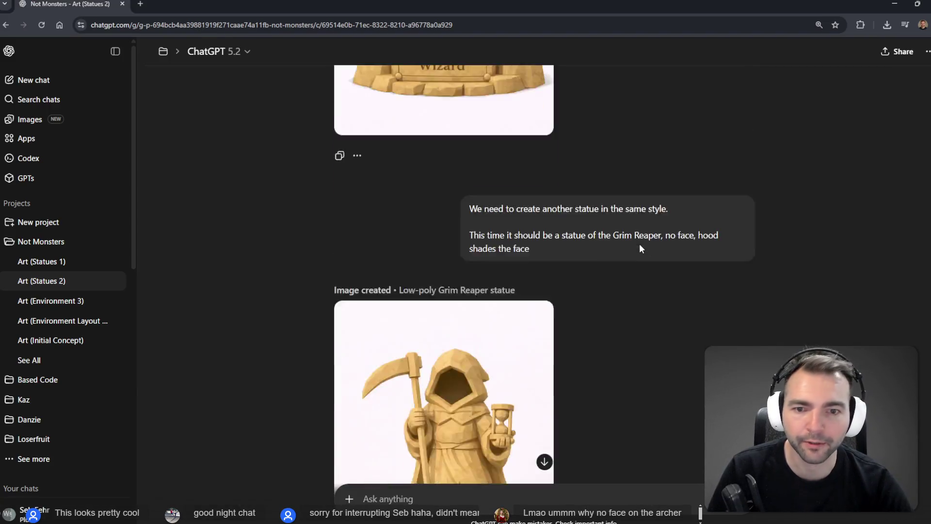
scroll(679, 232, up, 8)
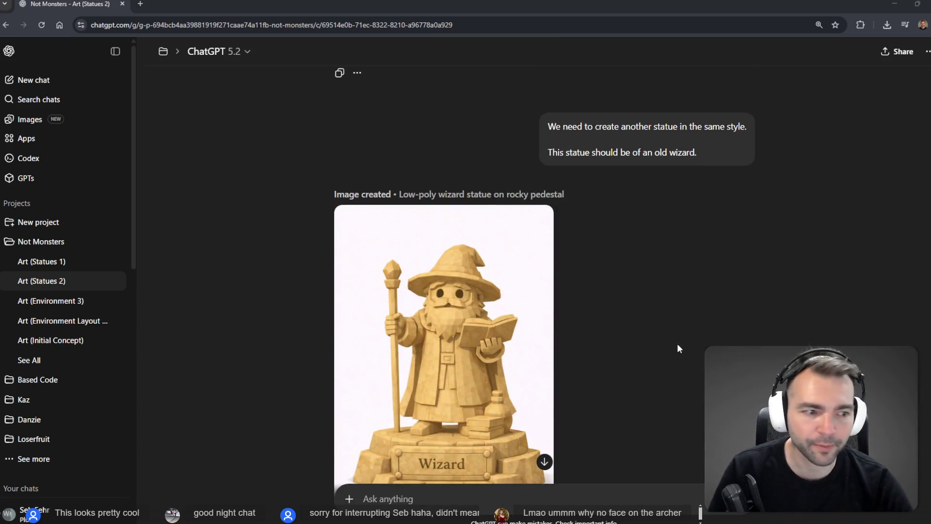
click(440, 240)
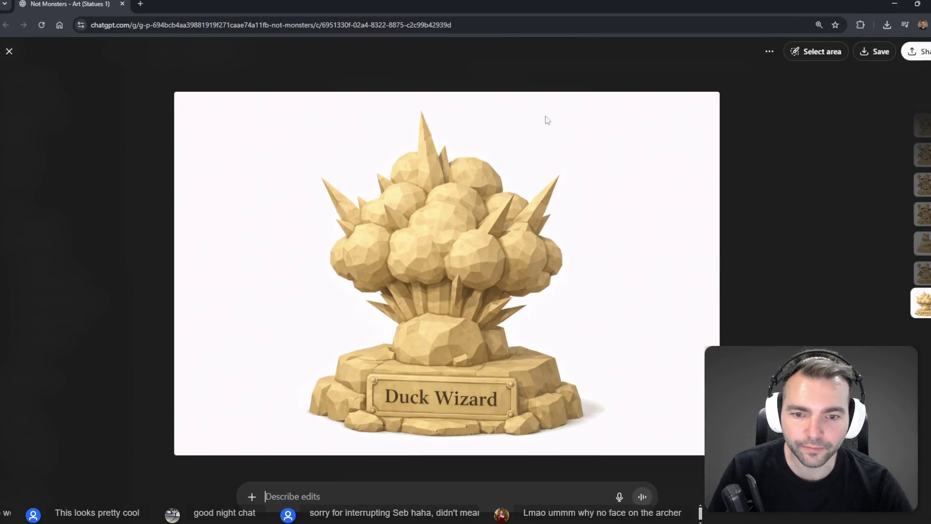
right_click(456, 322)
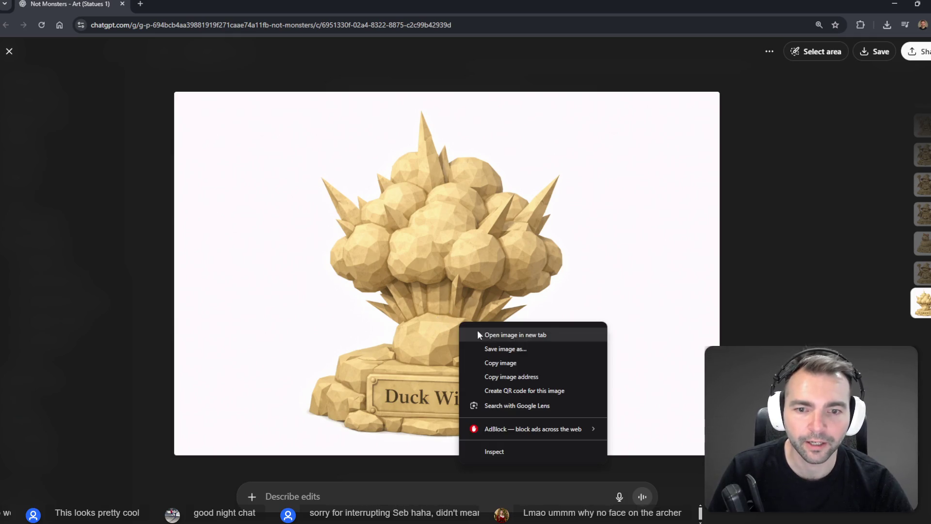
click(514, 362)
Save the Duck Wizard image to disk as a PNG
key(alt+Tab)
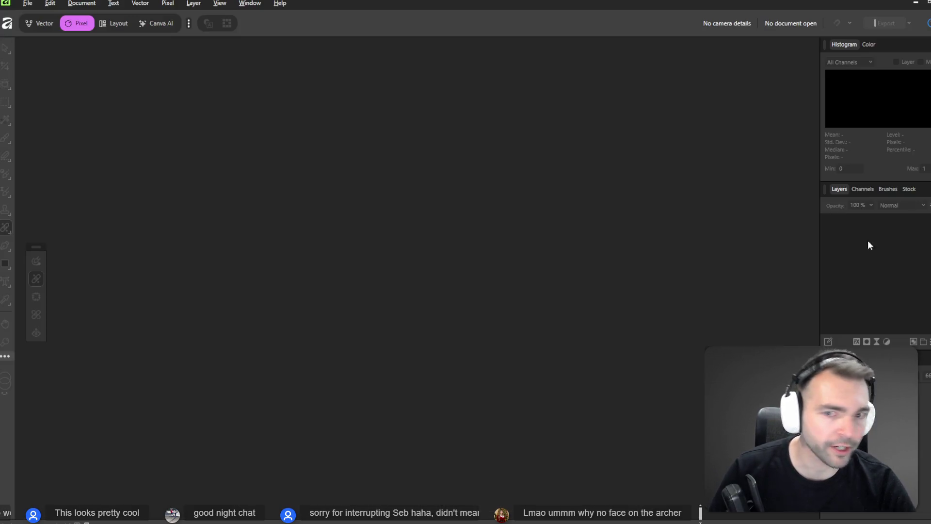
key(alt+Tab)
right_click(436, 296)
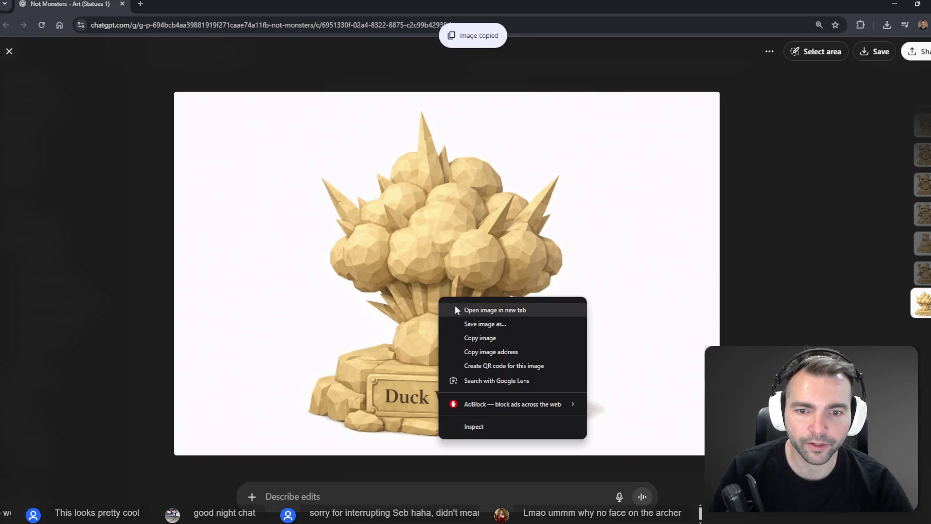
click(491, 324)
click(245, 229)
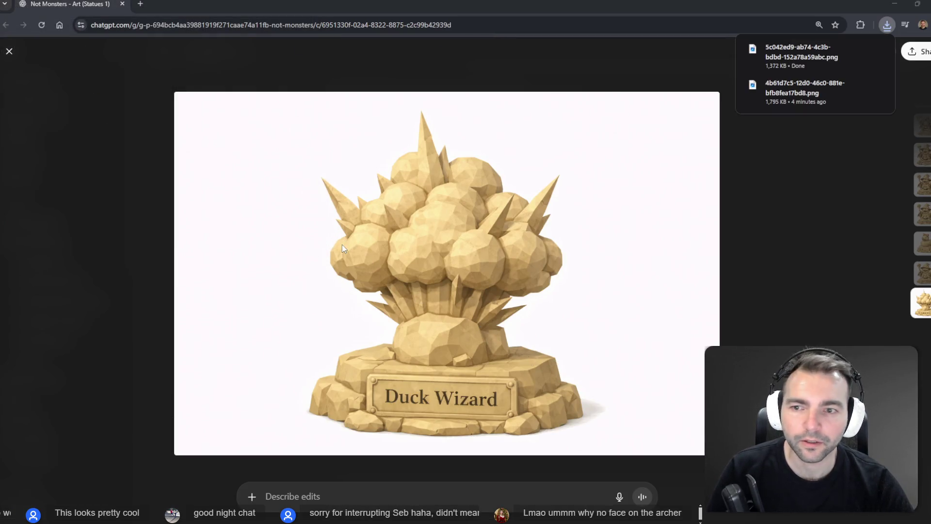
key(alt+Tab)
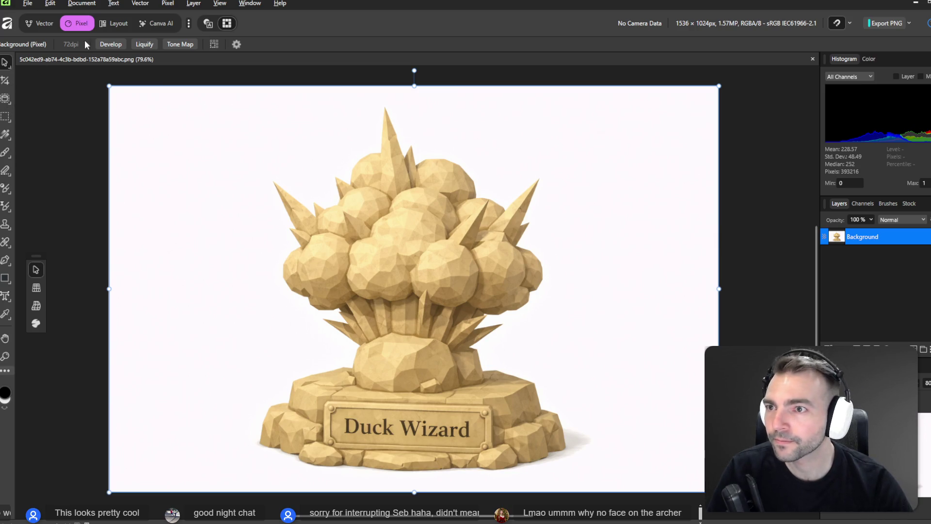
Heal over the Duck lettering on the plaque with the Healing Brush
click(11, 244)
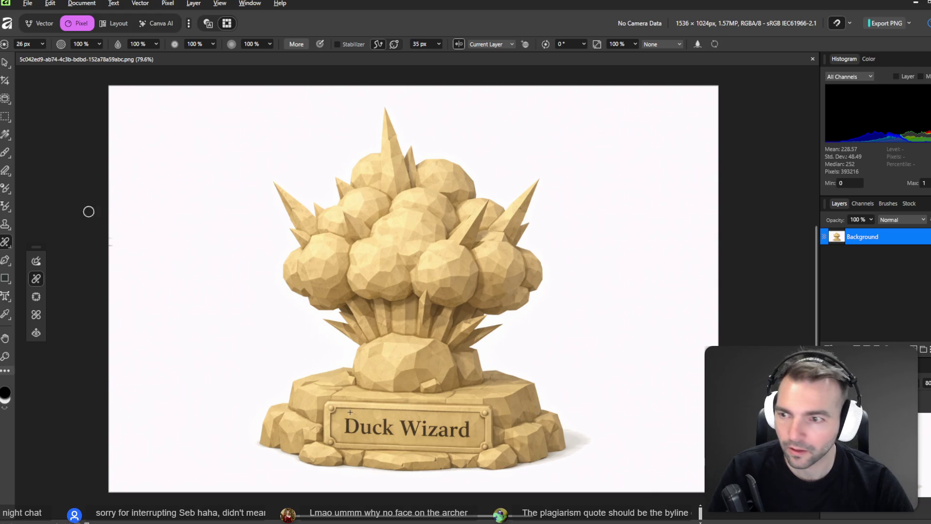
click(5, 241)
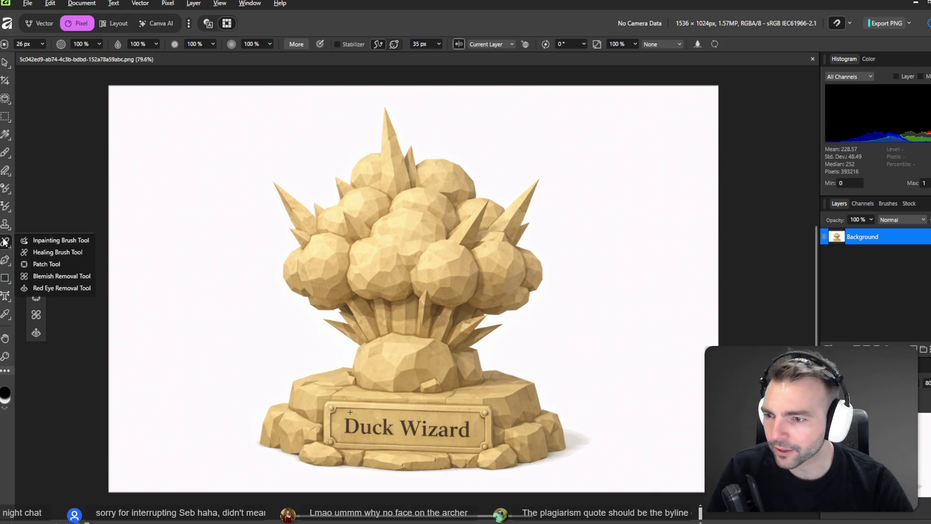
click(38, 301)
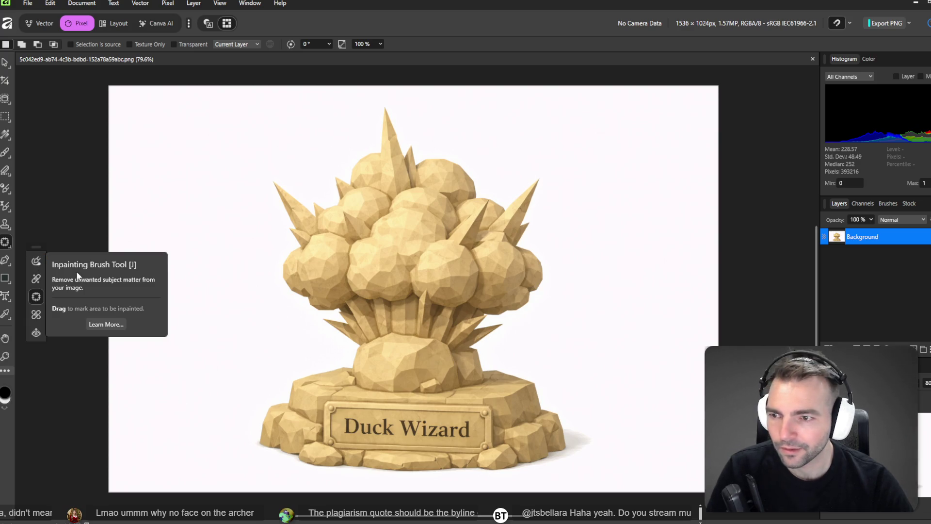
click(35, 282)
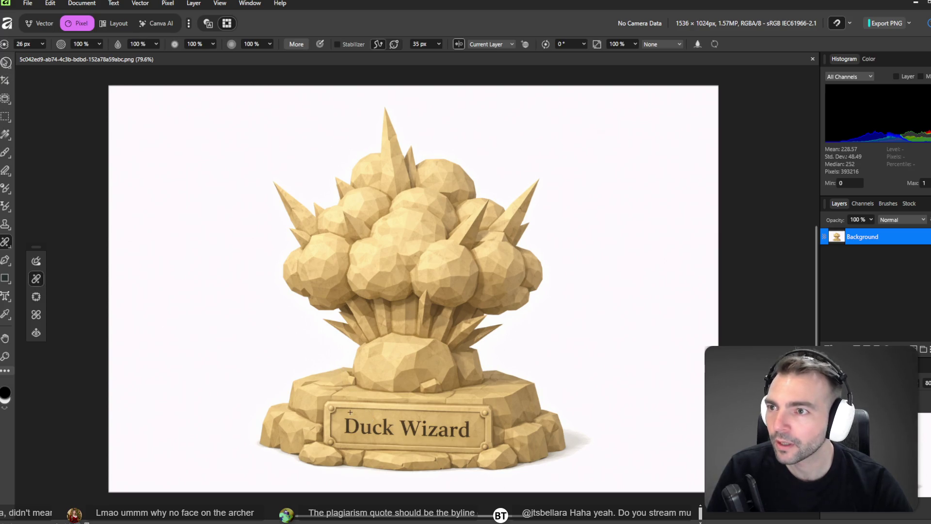
click(5, 62)
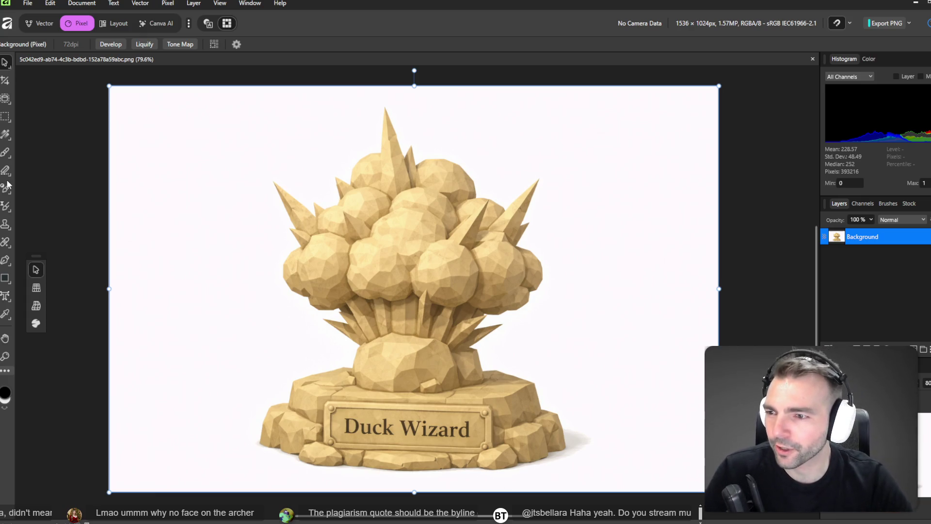
click(7, 245)
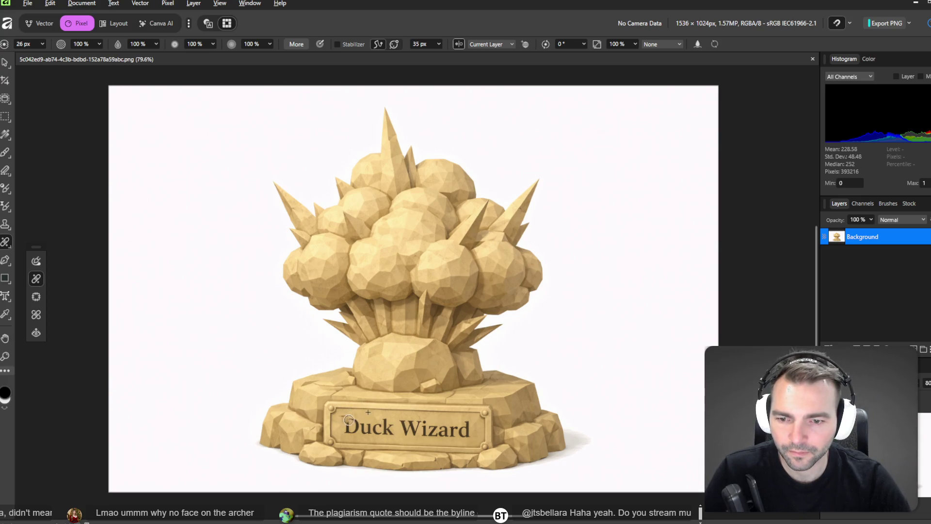
drag(390, 421, 383, 417)
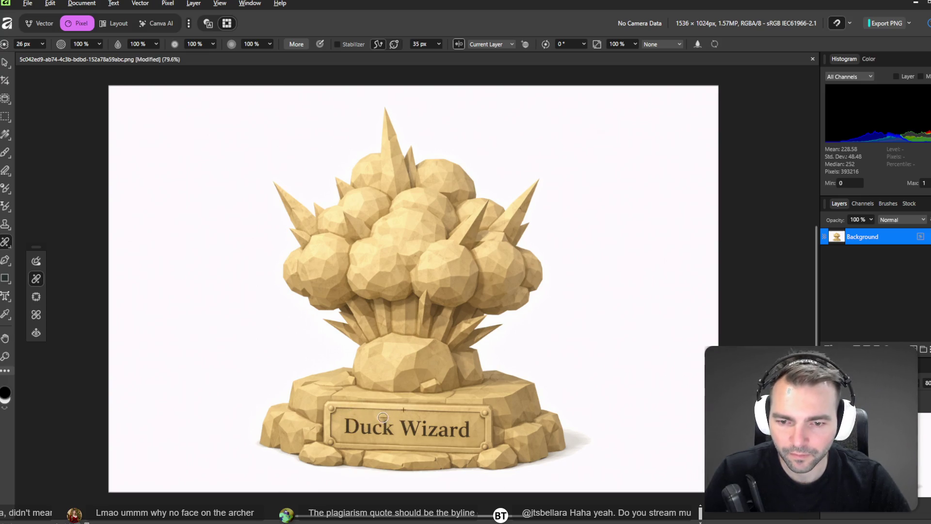
click(357, 426)
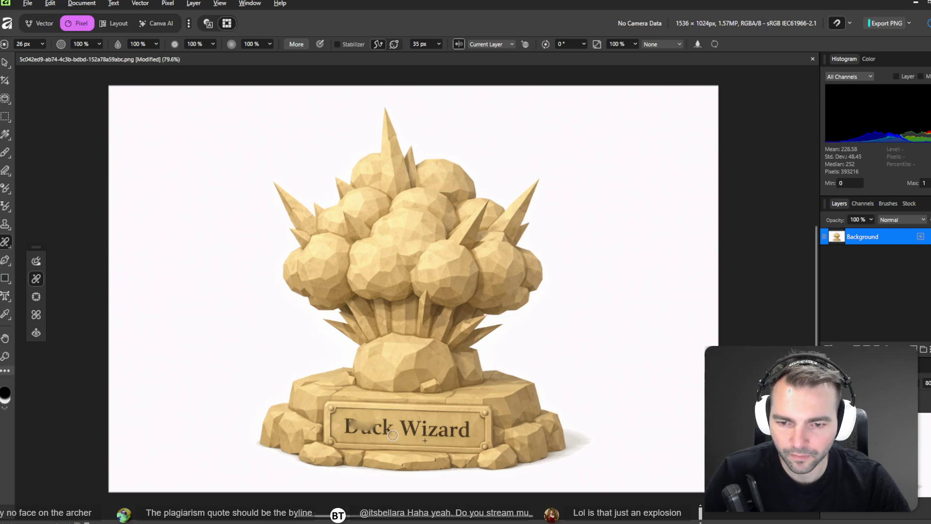
drag(425, 437, 456, 427)
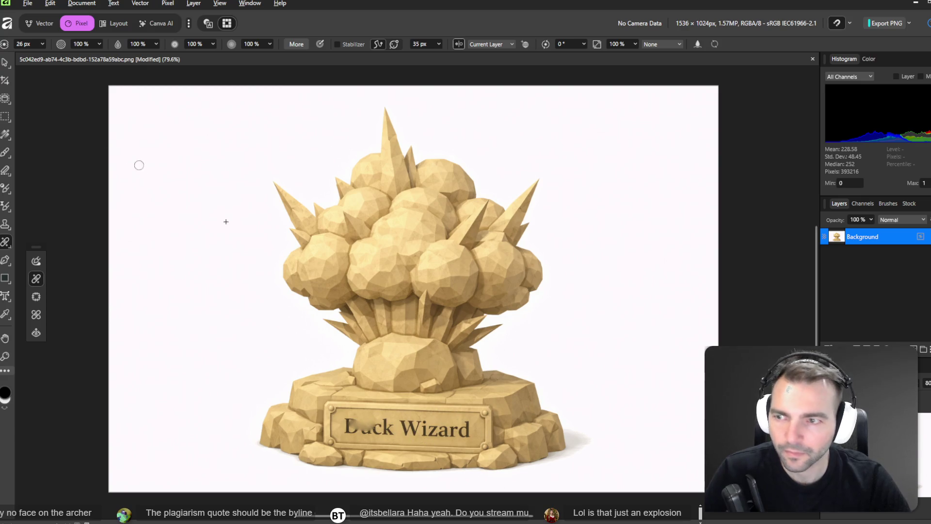
Erase the remaining Duck Wizard lettering with the Inpainting Brush
click(4, 63)
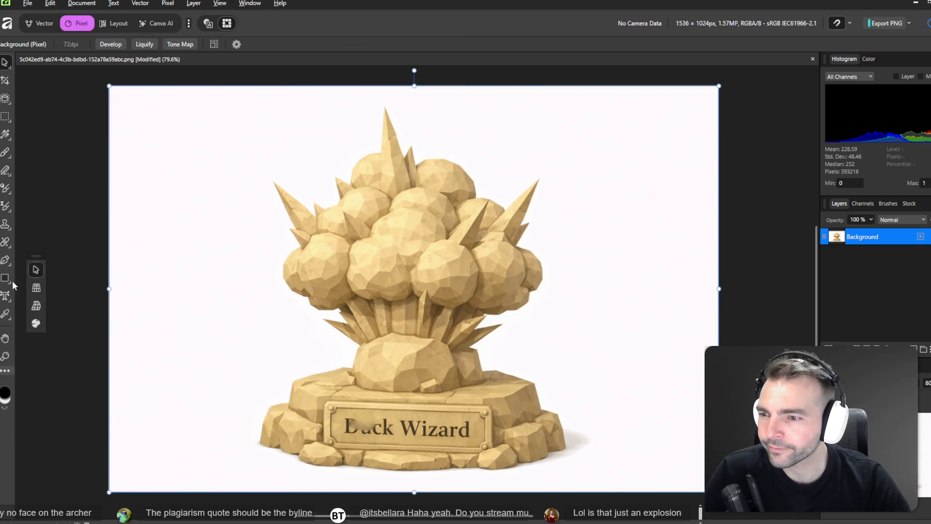
click(6, 242)
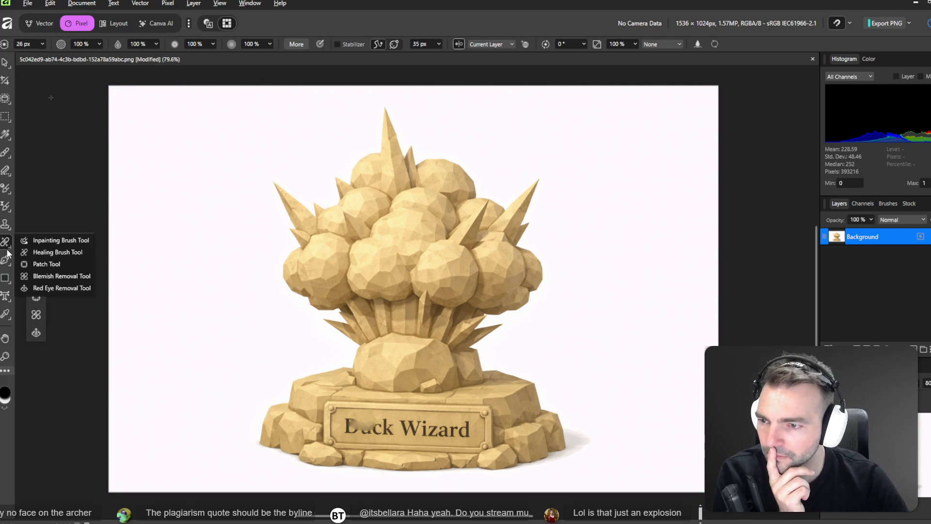
click(66, 238)
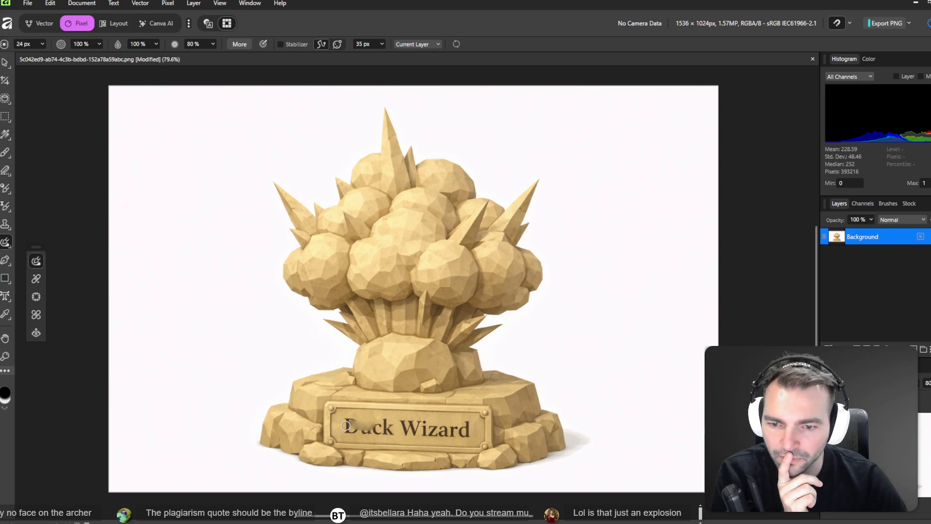
drag(346, 425, 464, 435)
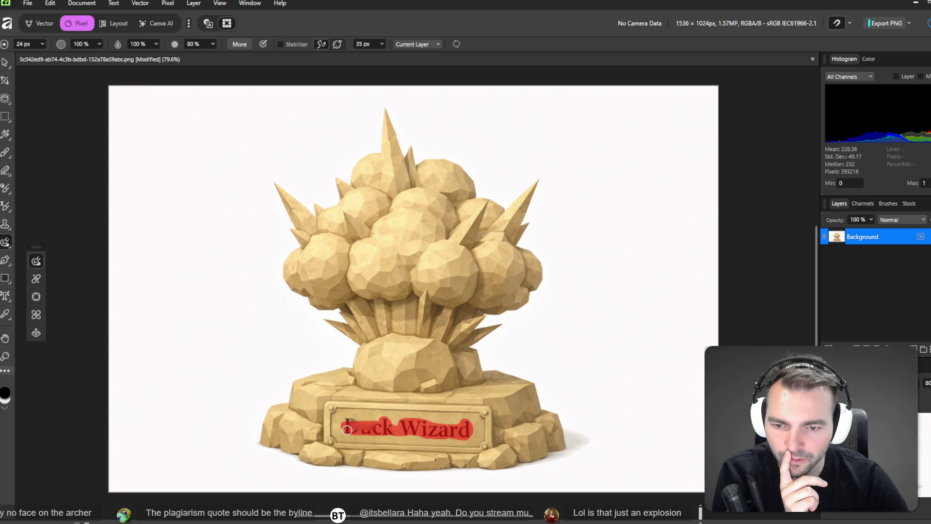
drag(370, 442, 373, 454)
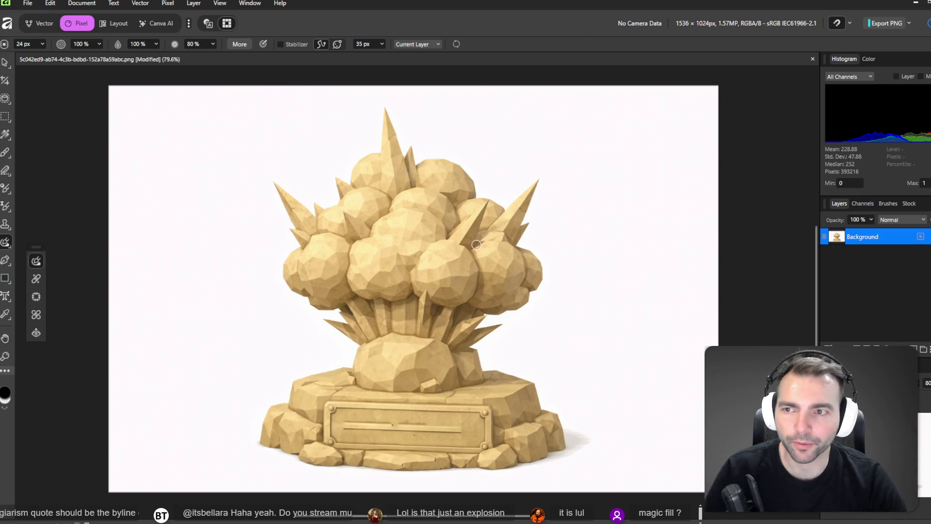
key(alt+Tab)
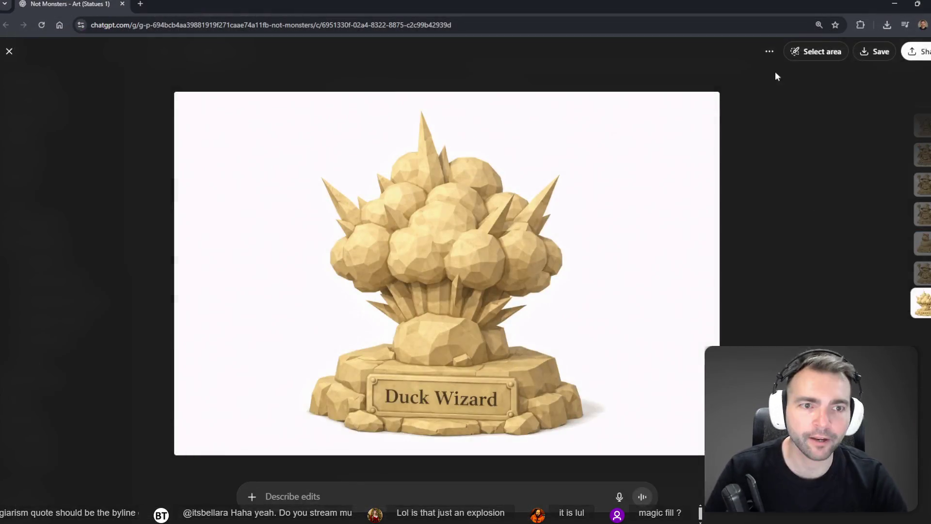
Close the image view, open Downloads in File Explorer, and minimize both Art (Statues) chat windows
key(Escape)
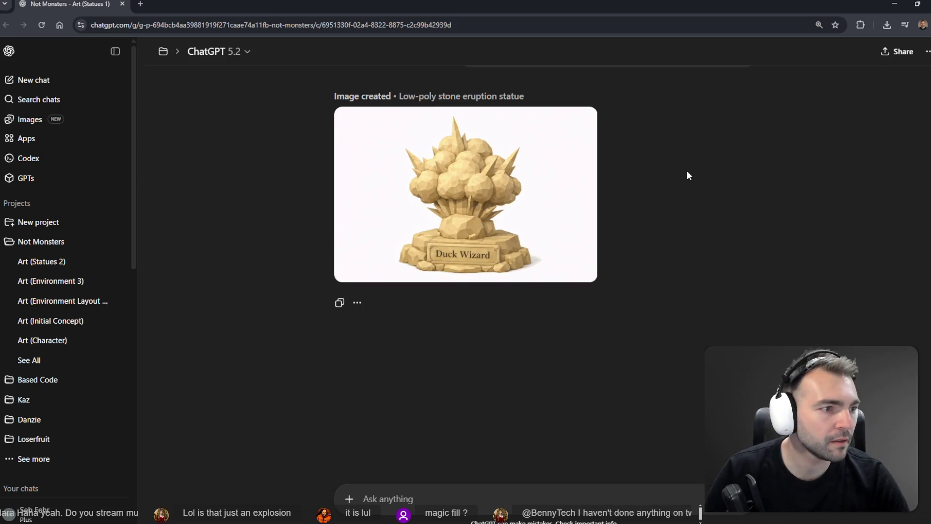
key(super+e)
click(270, 218)
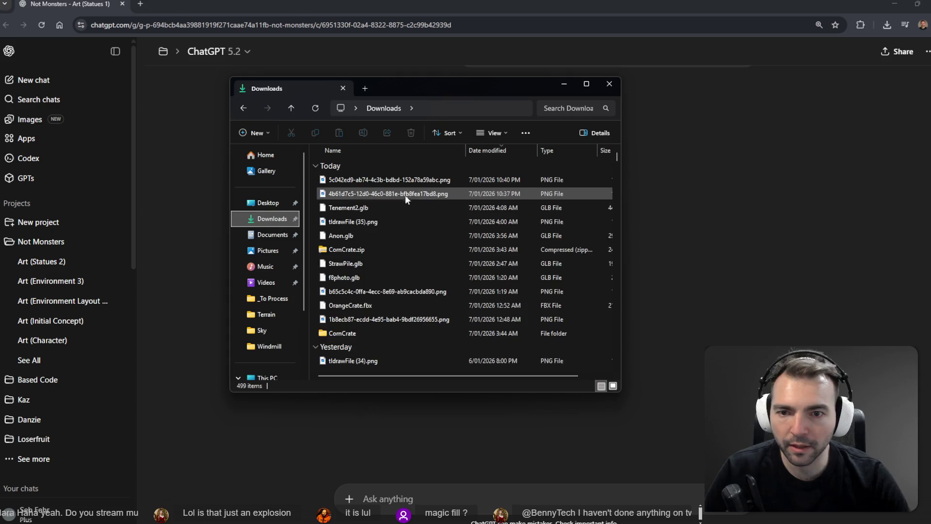
click(775, 106)
click(896, 2)
click(714, 227)
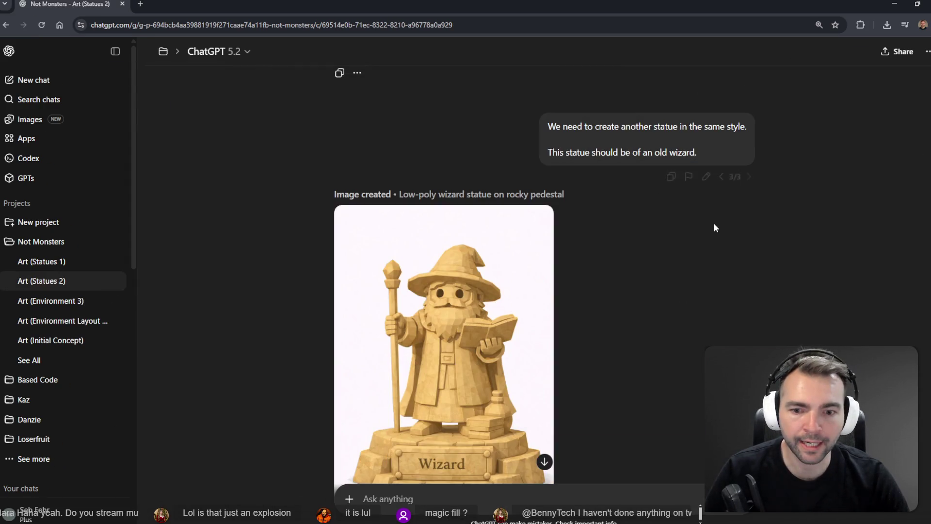
click(894, 3)
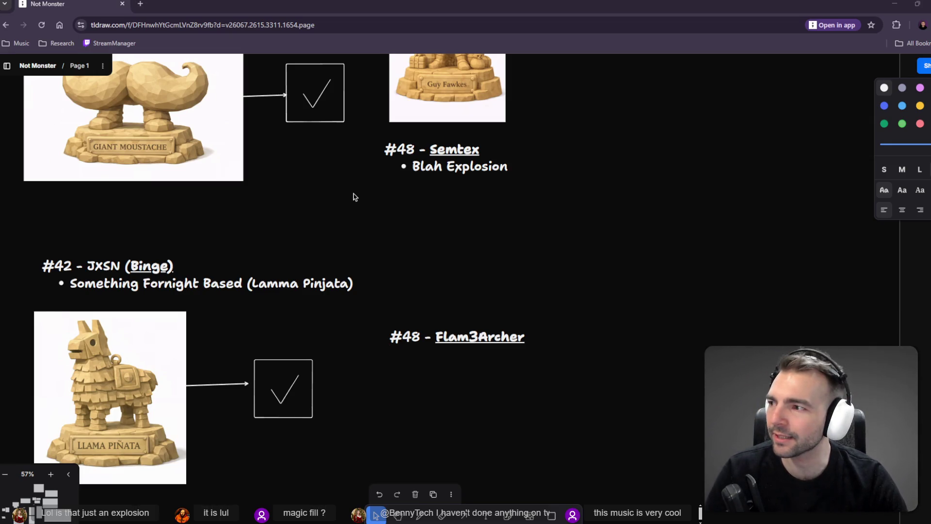
Drop the edited explosion statue PNG onto the board and resize it under #48 - Semtex
key(super+e)
click(294, 226)
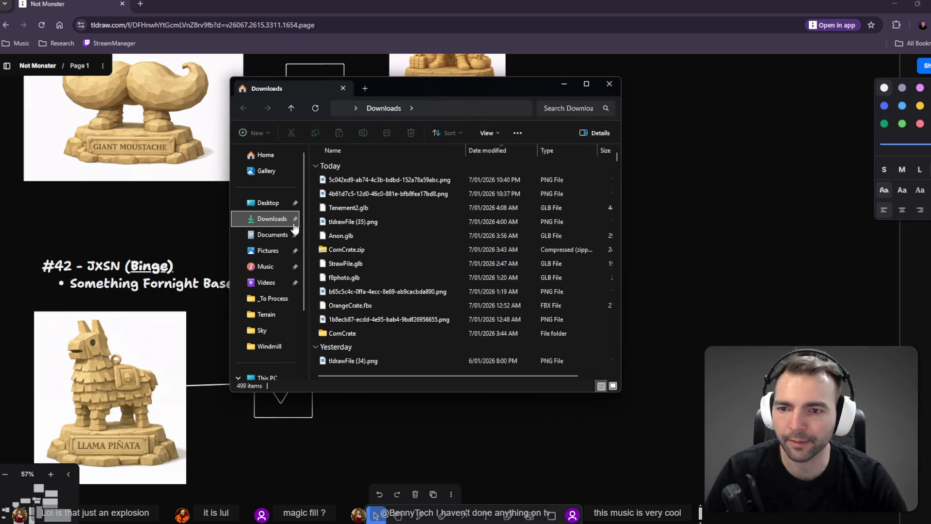
drag(384, 179, 688, 193)
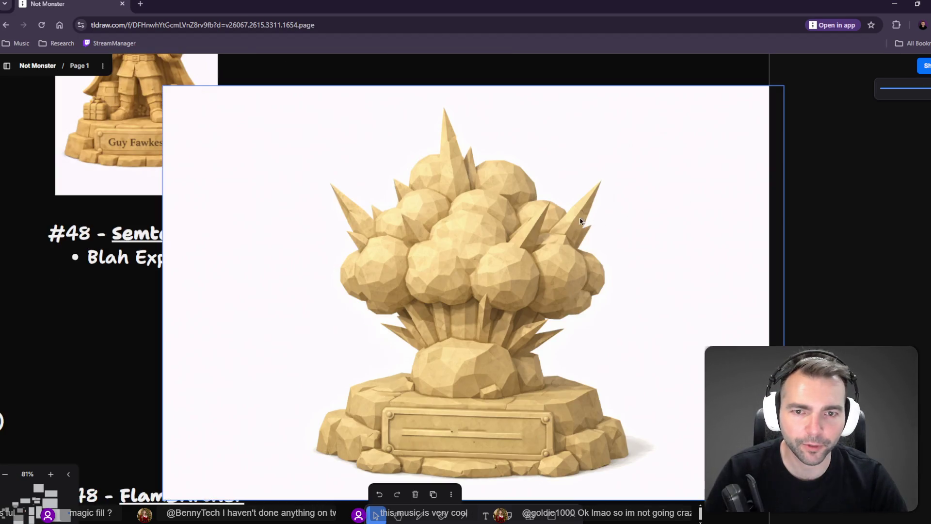
scroll(580, 221, down, 5)
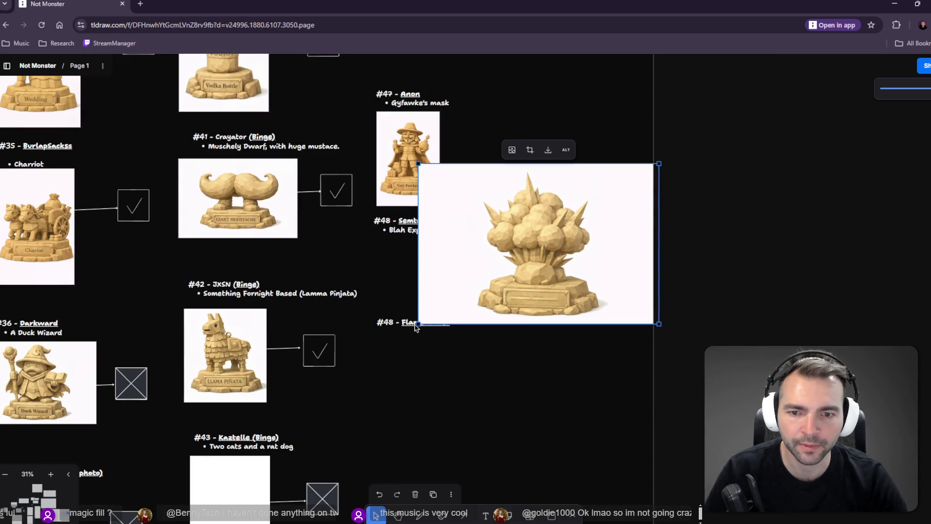
mouse_move(416, 326)
mouse_down()
mouse_move(607, 200)
mouse_move(566, 225)
mouse_move(389, 267)
mouse_move(412, 266)
mouse_up()
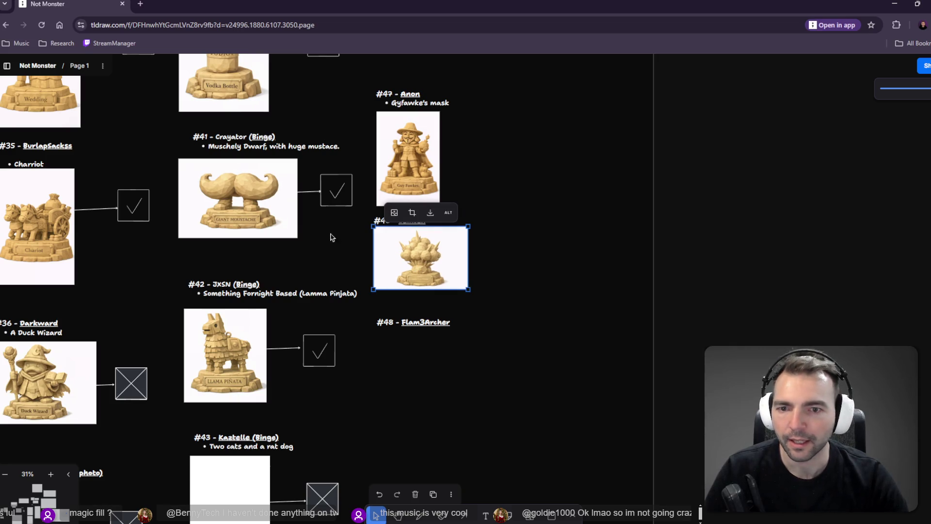
mouse_move(463, 290)
mouse_down()
mouse_move(474, 293)
mouse_move(444, 285)
mouse_move(476, 294)
mouse_up()
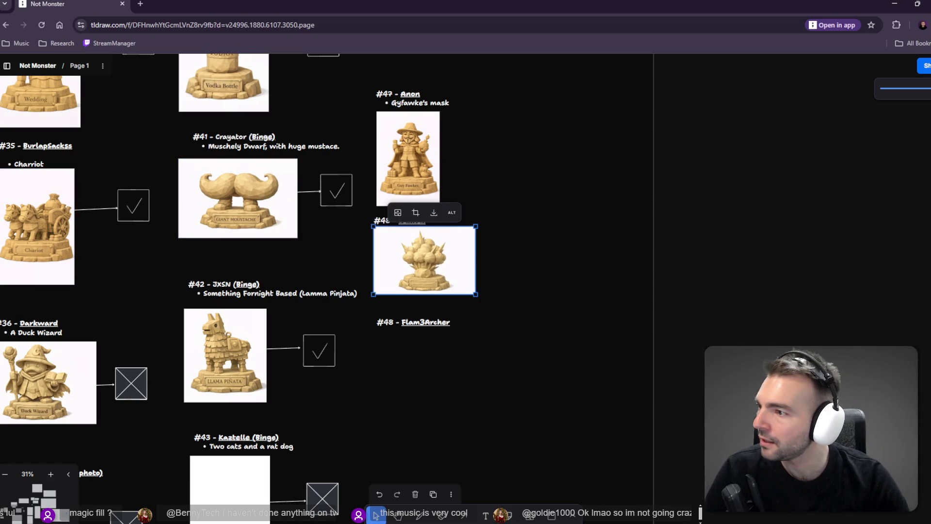
Drop the Flame Archer PNG onto the board and shrink it under #48 - Flam3Archer
key(super+e)
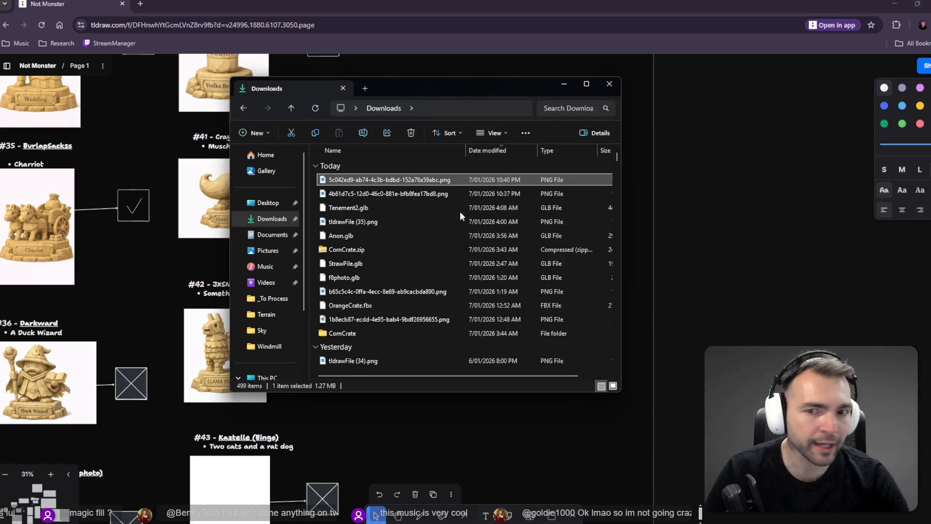
click(386, 194)
mouse_move(386, 194)
mouse_down()
mouse_move(404, 379)
mouse_move(443, 390)
mouse_up()
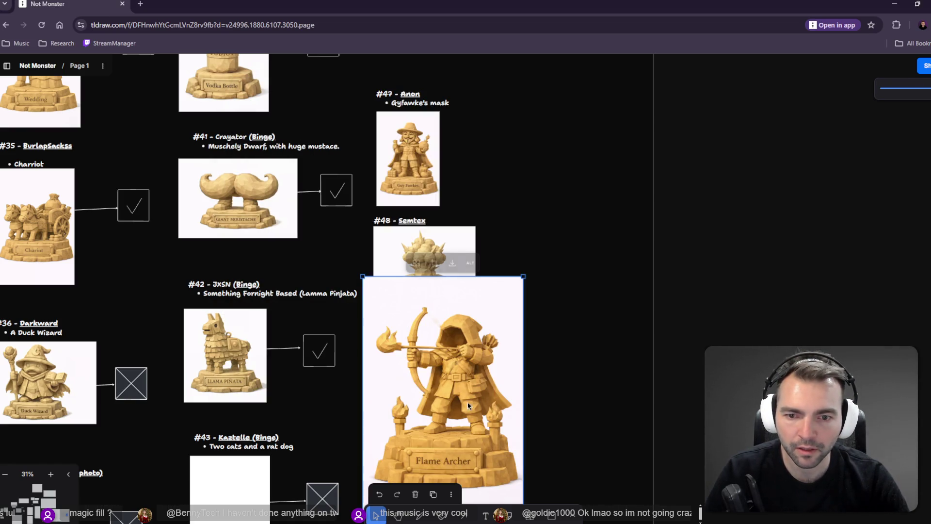
mouse_move(523, 275)
mouse_down()
mouse_move(447, 389)
mouse_move(454, 337)
mouse_move(447, 346)
mouse_up()
scroll(530, 167, up, 5)
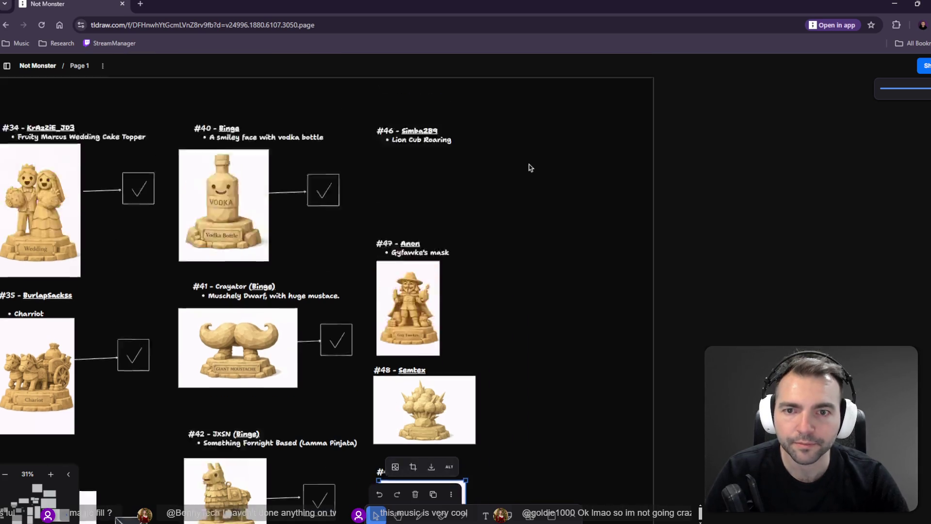
click(422, 245)
key(alt+Tab)
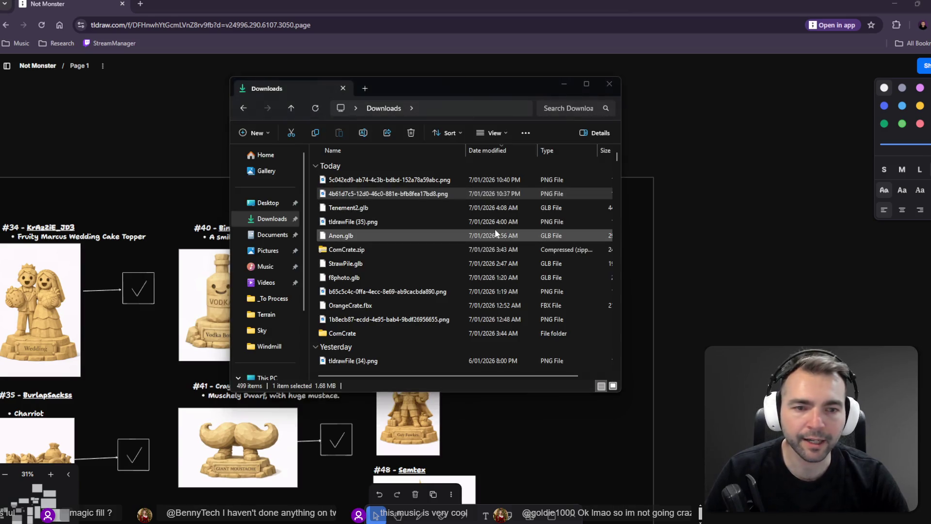
key(alt+Tab)
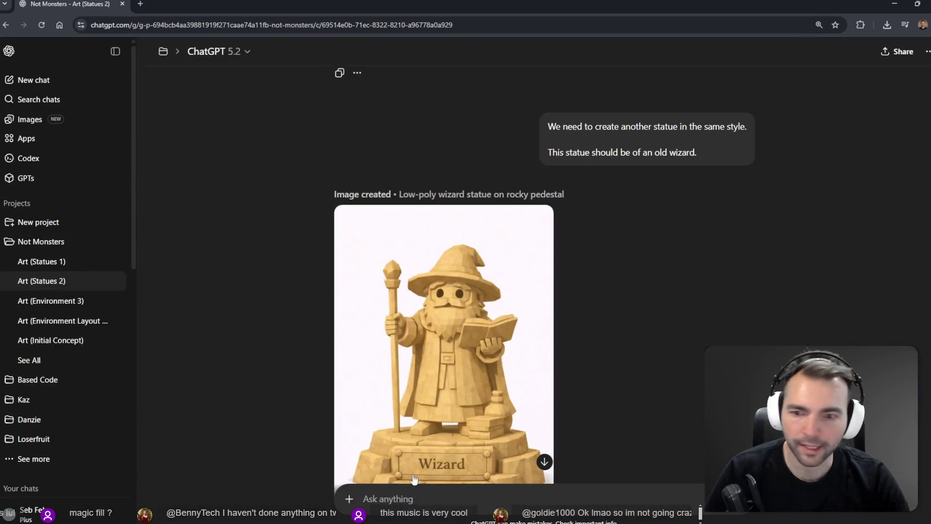
Dictate and send a prompt for a new roaring lion cub statue in the same style
scroll(550, 392, down, 6)
key(super+h)
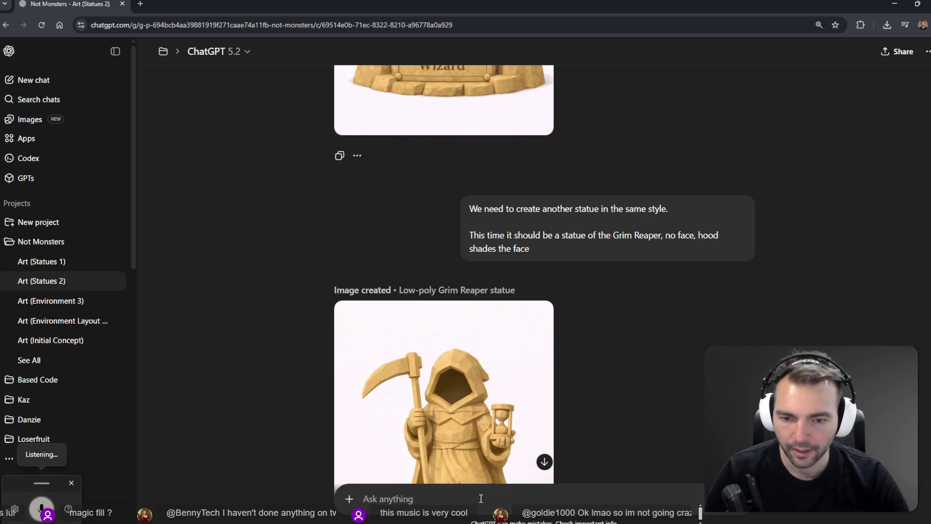
scroll(566, 328, down, 15)
scroll(570, 323, down, 9)
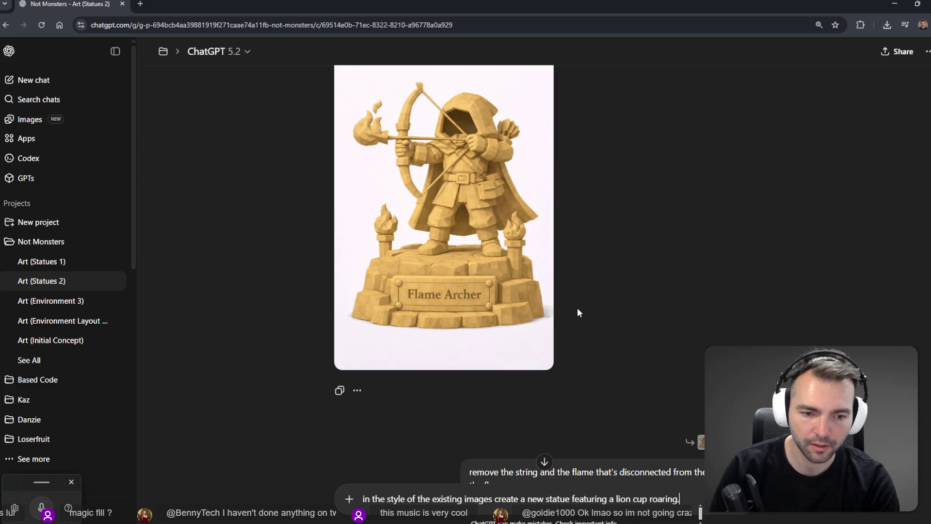
key(Return)
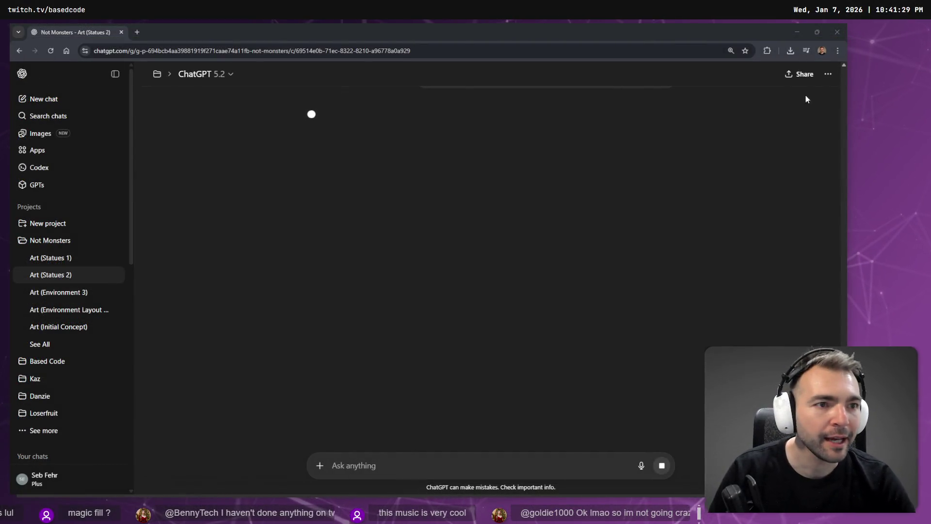
click(794, 30)
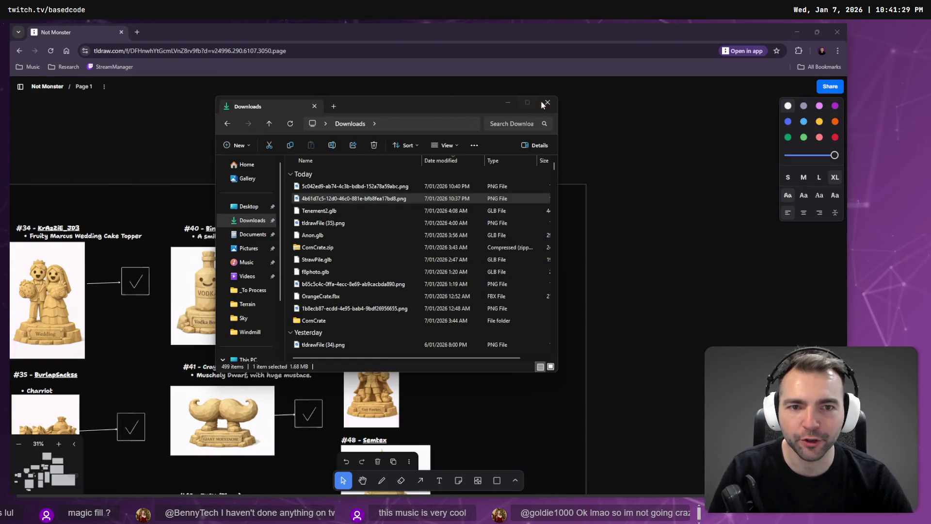
click(537, 109)
scroll(449, 316, down, 10)
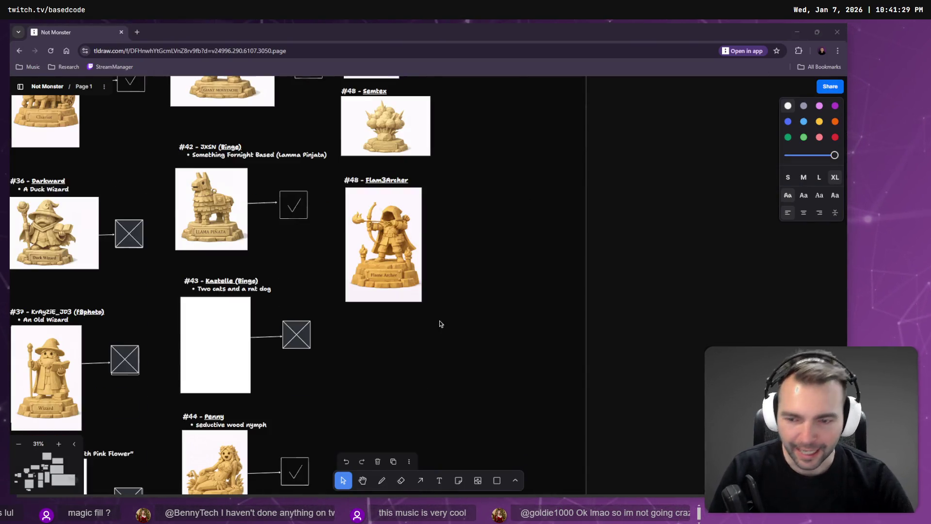
scroll(503, 202, left, 3)
key(alt+Tab)
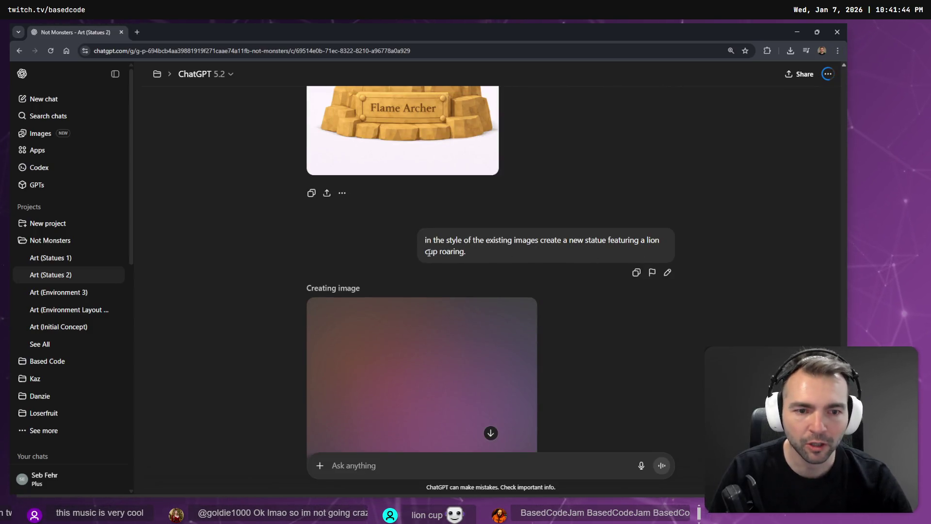
Edit the sent prompt to change 'cup' to 'cub' and resend it
click(668, 272)
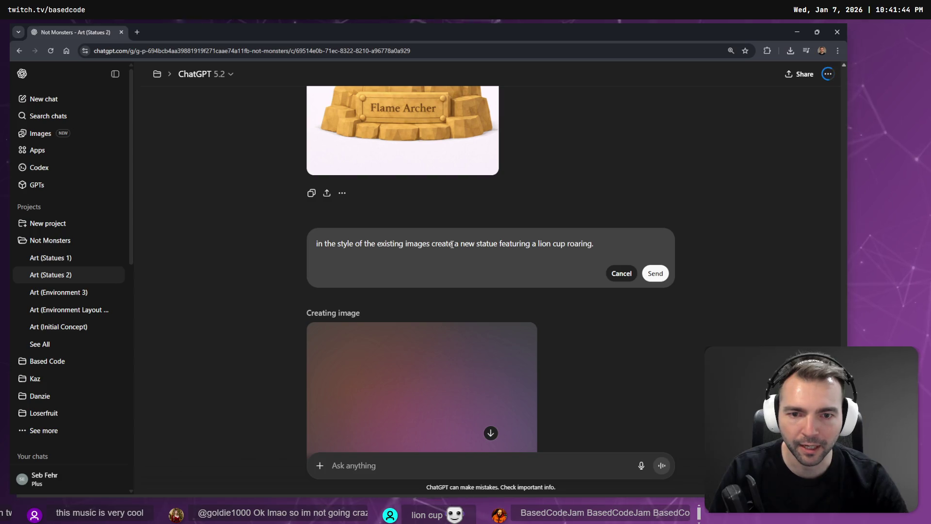
click(566, 244)
key(BackSpace)
text(b)
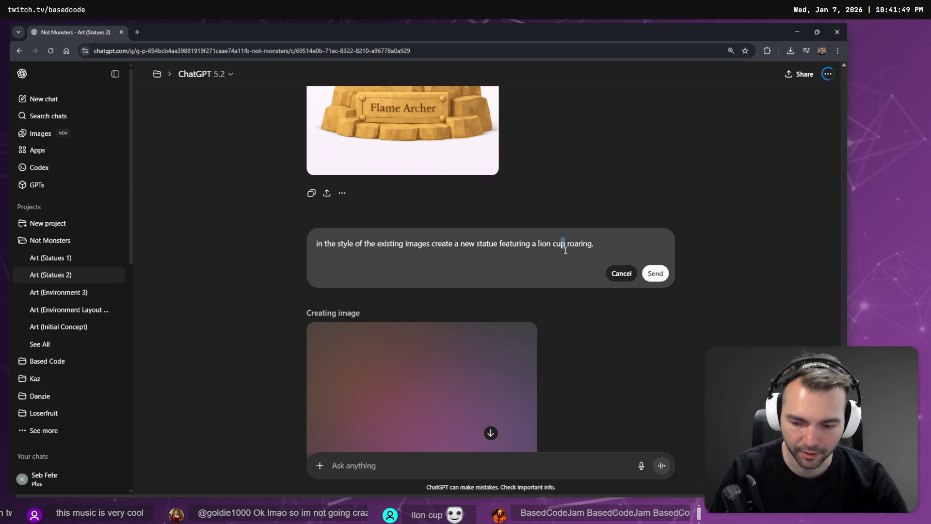
click(655, 275)
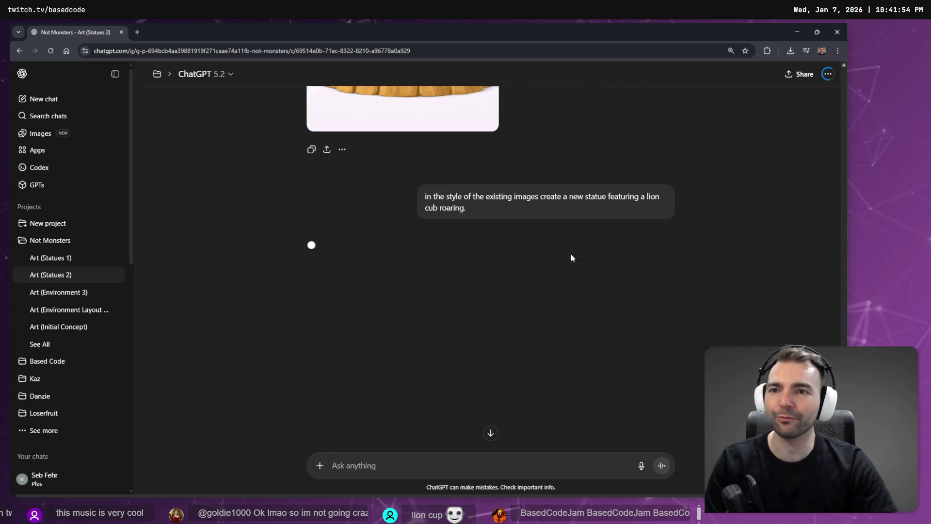
key(ctrl+t)
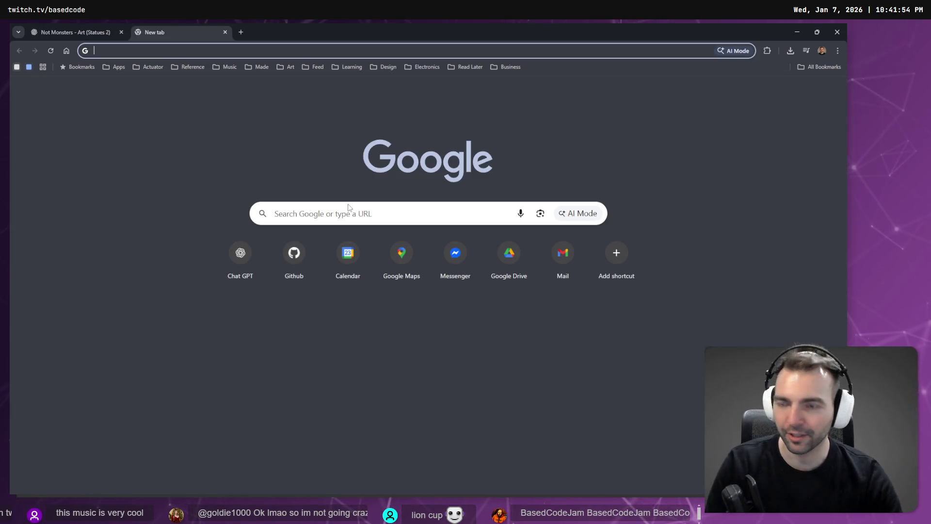
text(images.google.com)
key(Return)
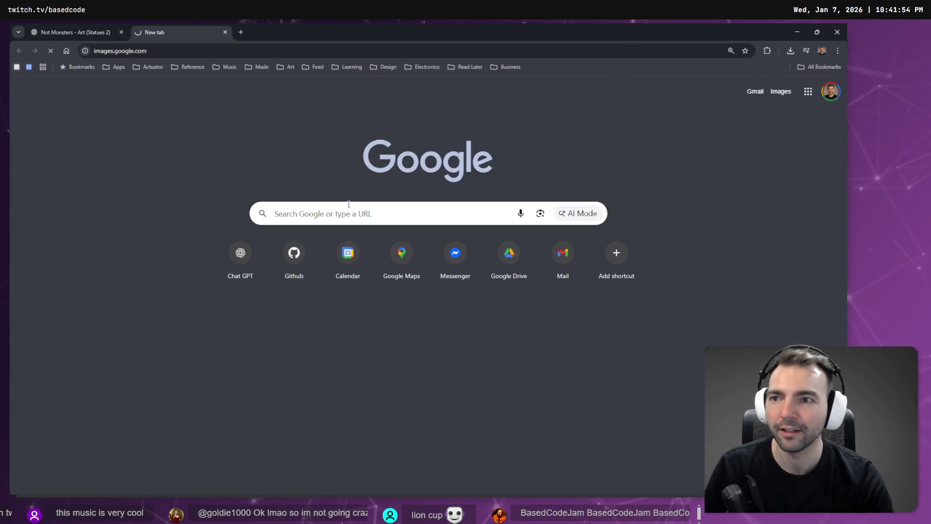
click(377, 234)
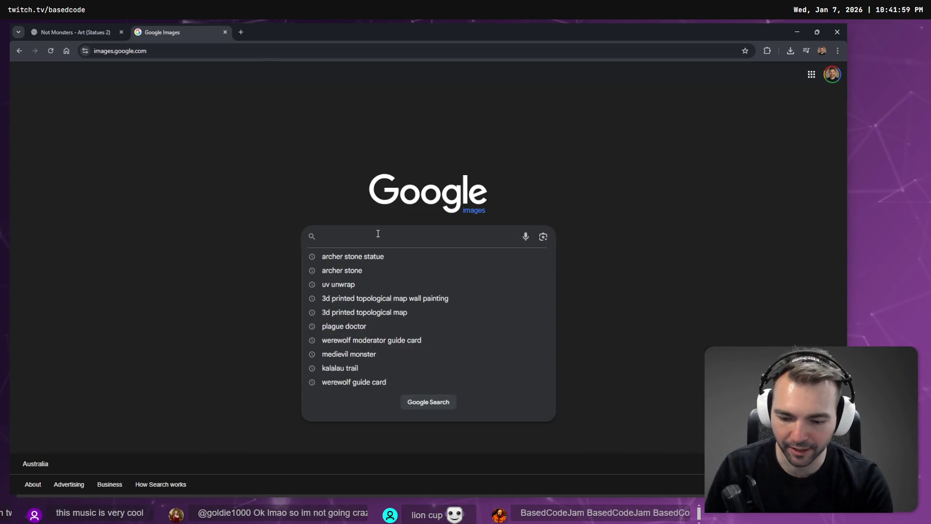
text(rat dog)
key(Return)
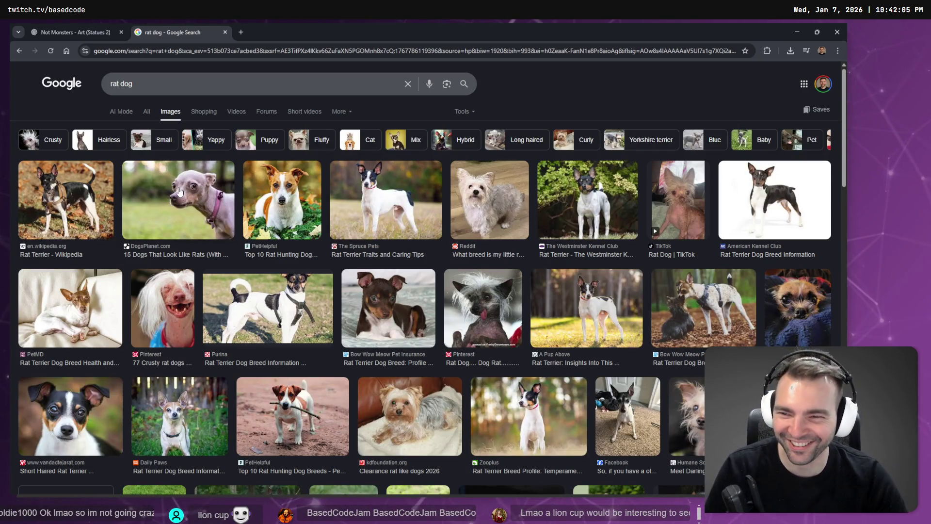
click(185, 207)
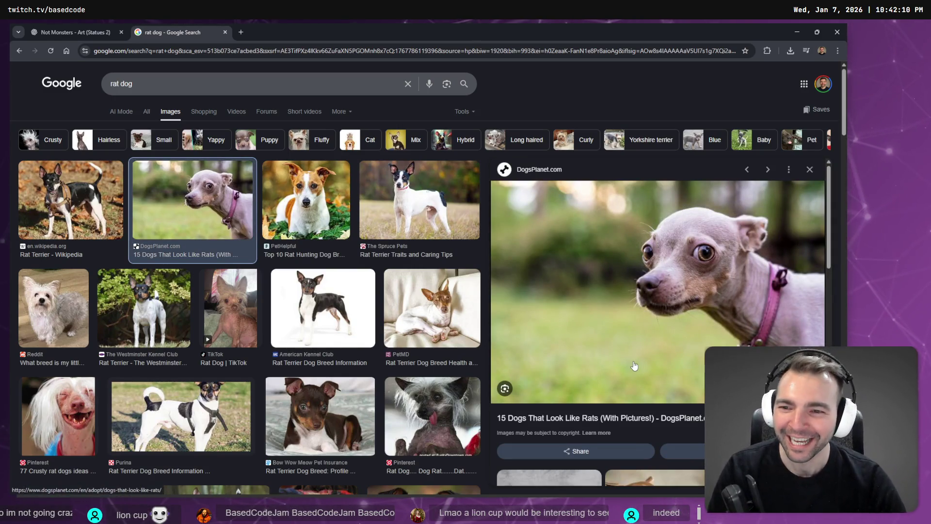
click(228, 310)
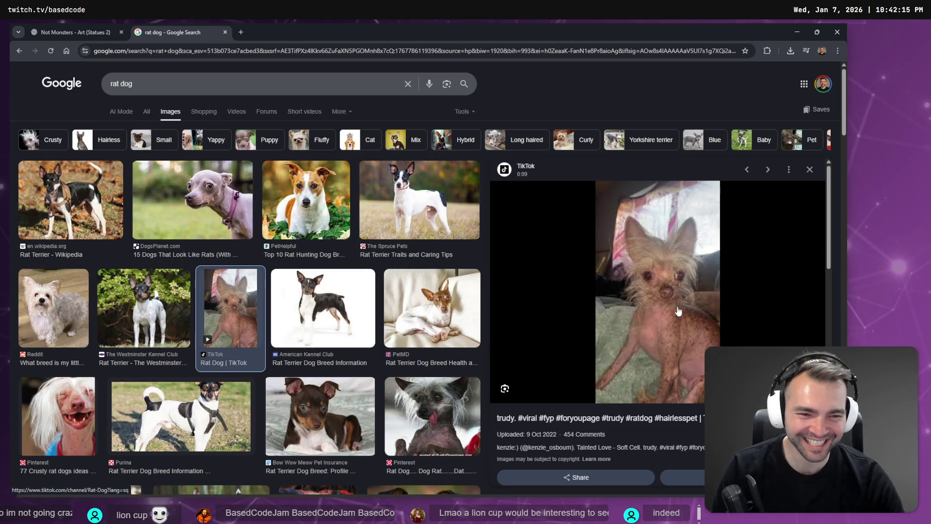
scroll(665, 308, down, 10)
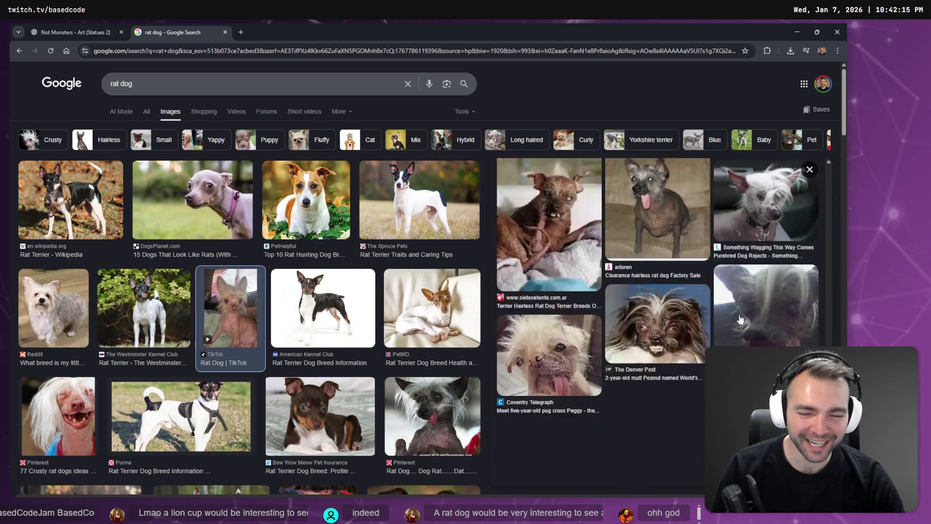
click(571, 321)
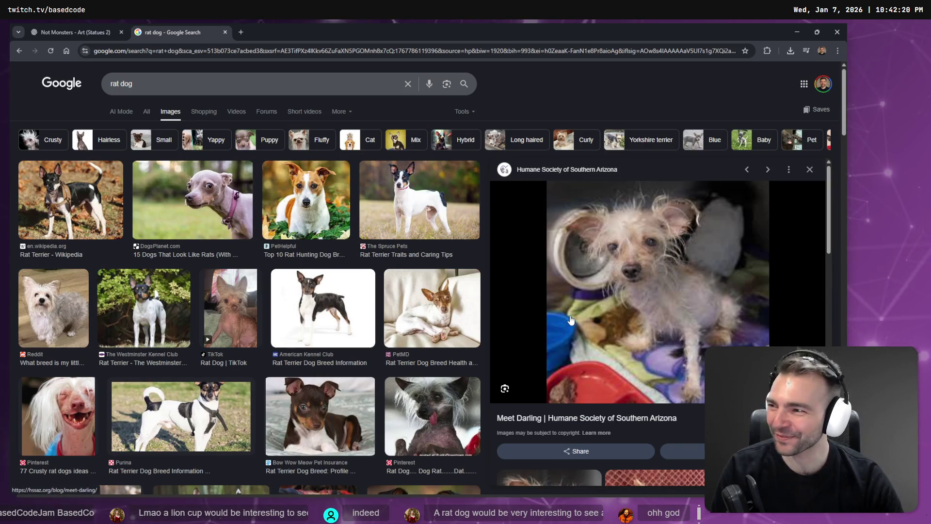
middle_click(180, 27)
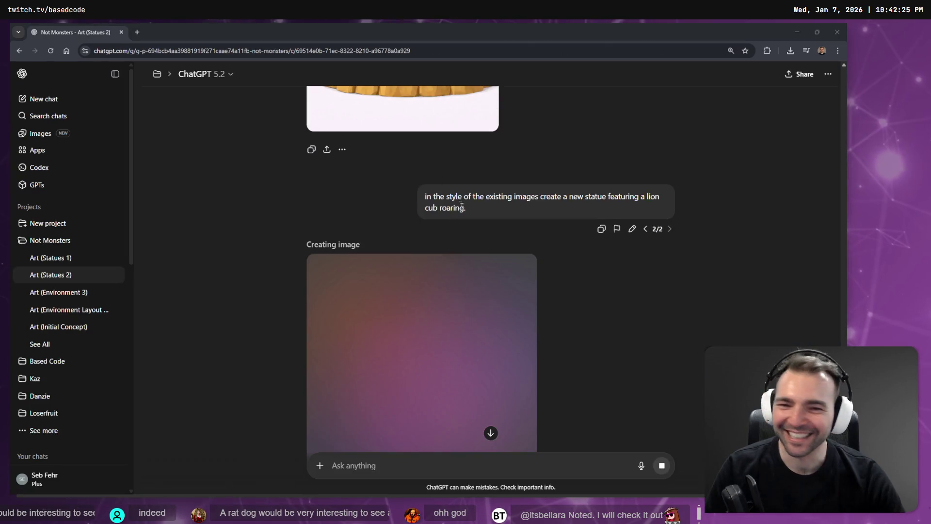
scroll(470, 245, up, 2)
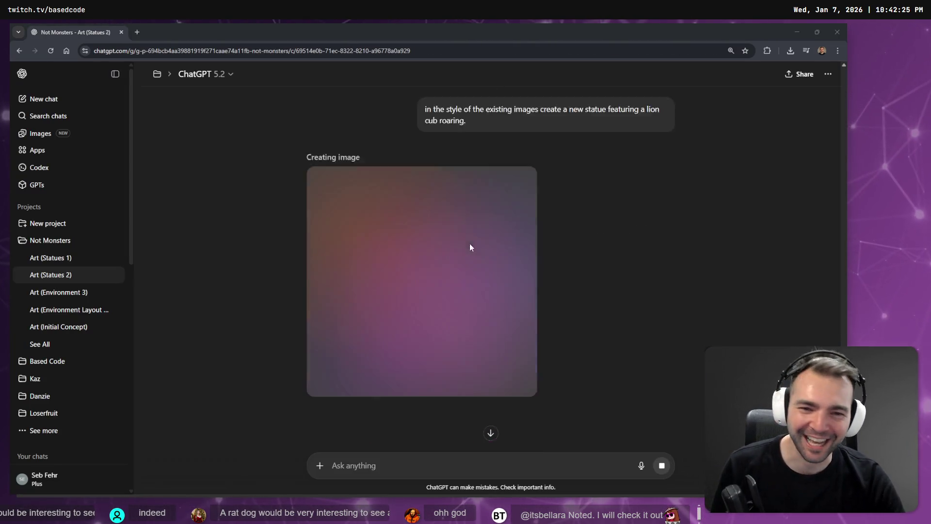
Dictate a prompt for a new statue ambiguously mixing a rat and a dog
click(438, 465)
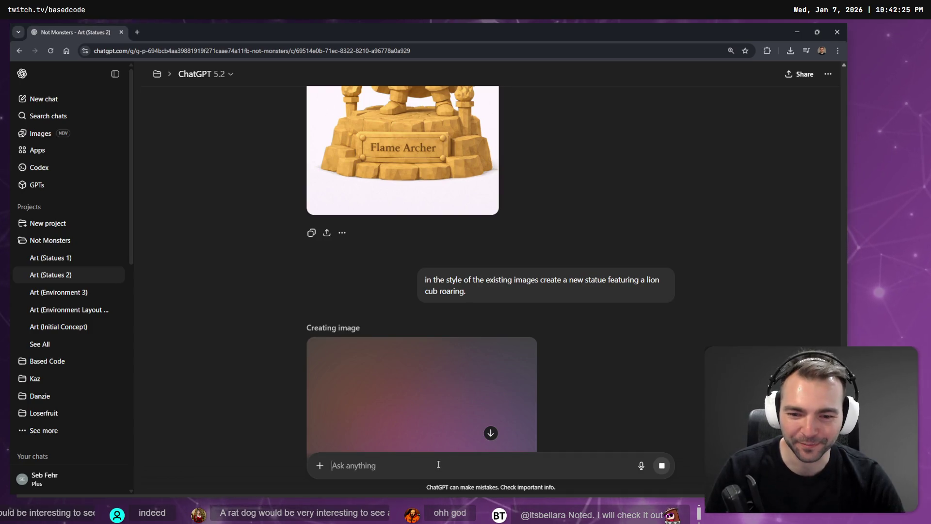
key(super+h)
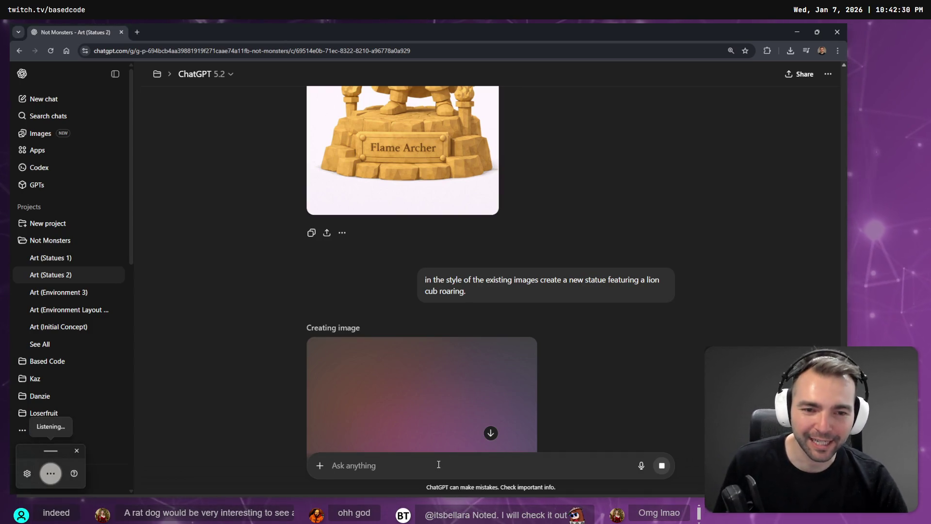
text(in the style of the existing)
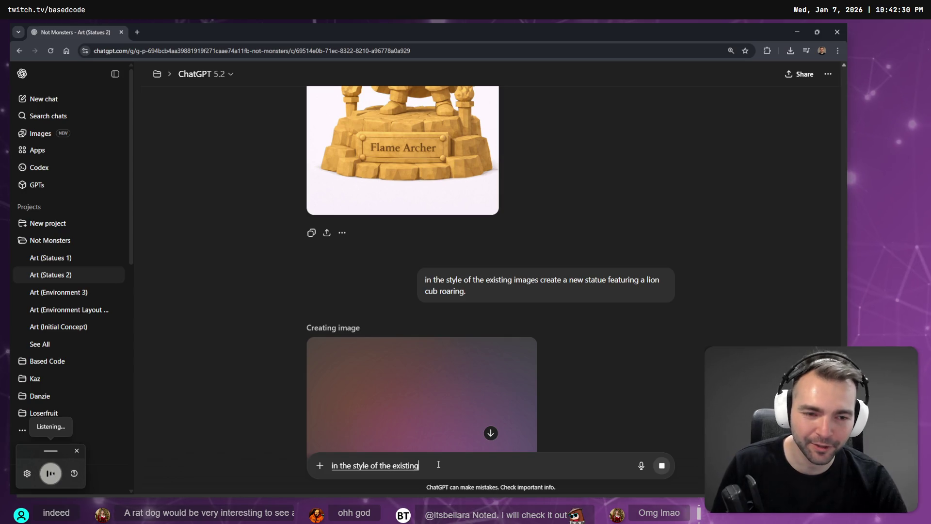
text( images create a new statue)
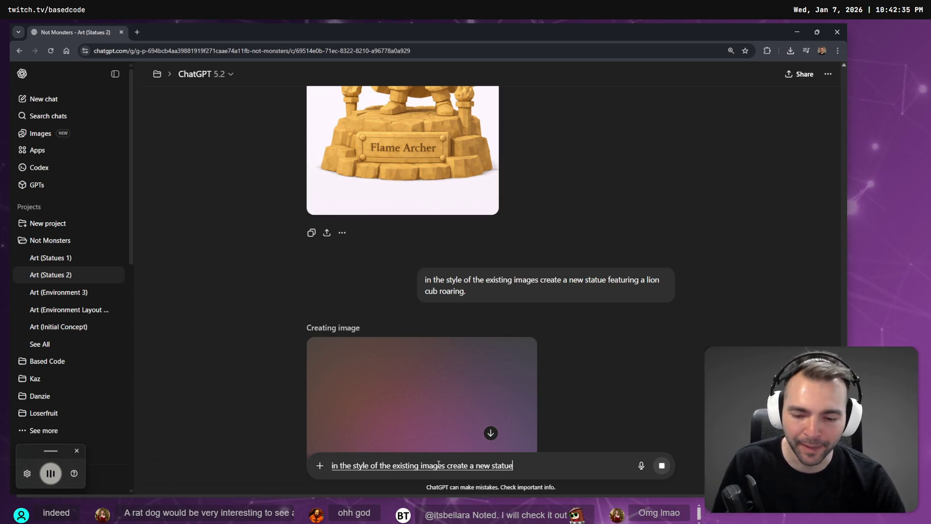
text( that is a mix between)
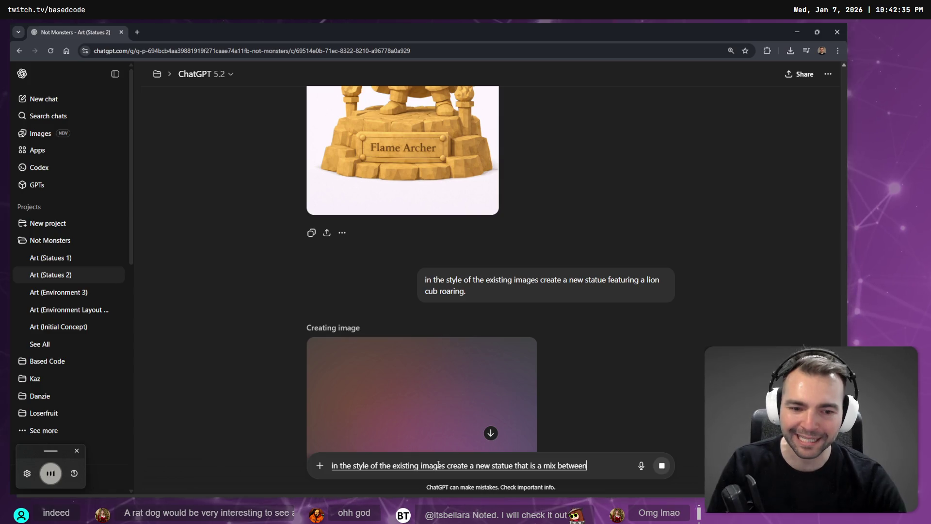
text(a rat and a dog)
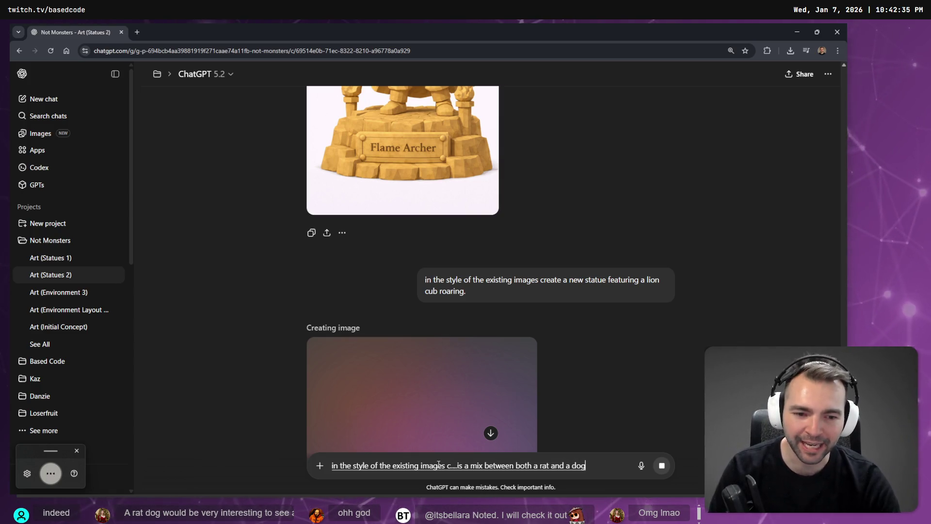
text( in the same animal.)
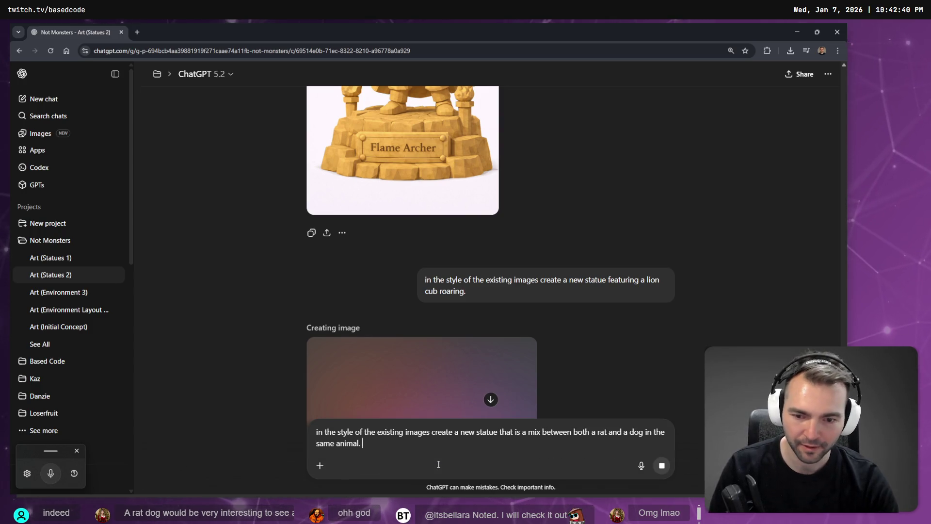
key(ctrl+super)
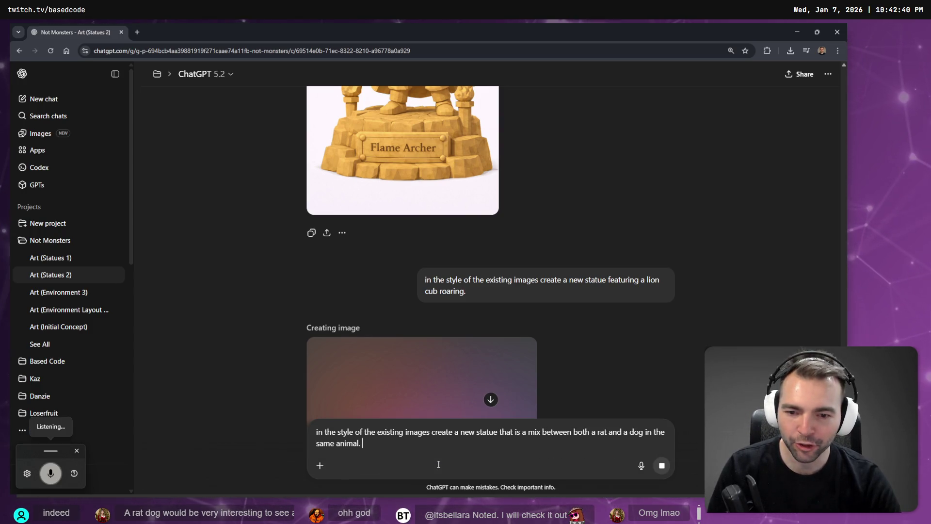
text(it should be ambiguous)
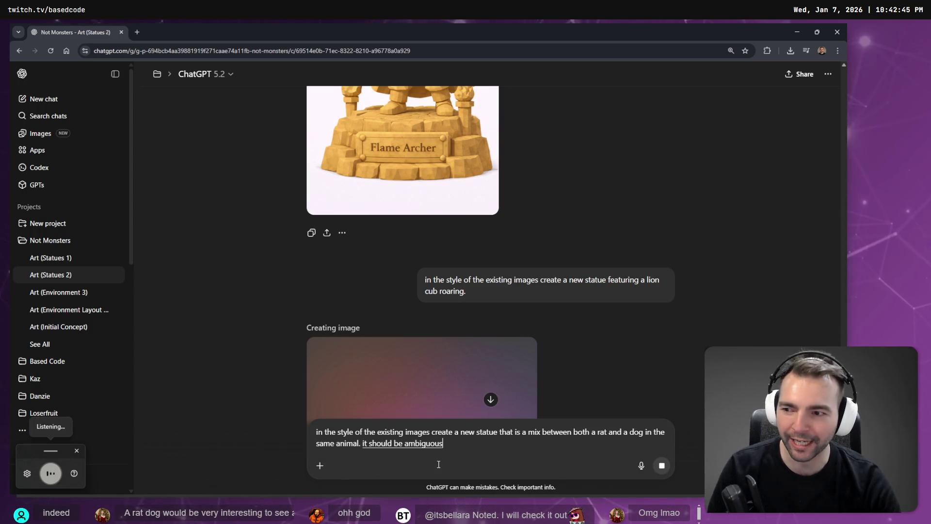
text( as to which it is)
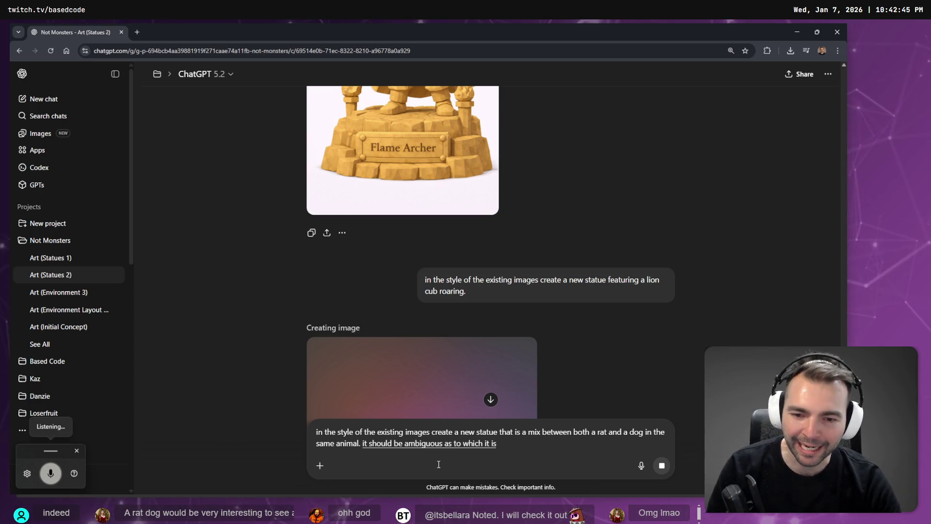
text( neither a rat nor)
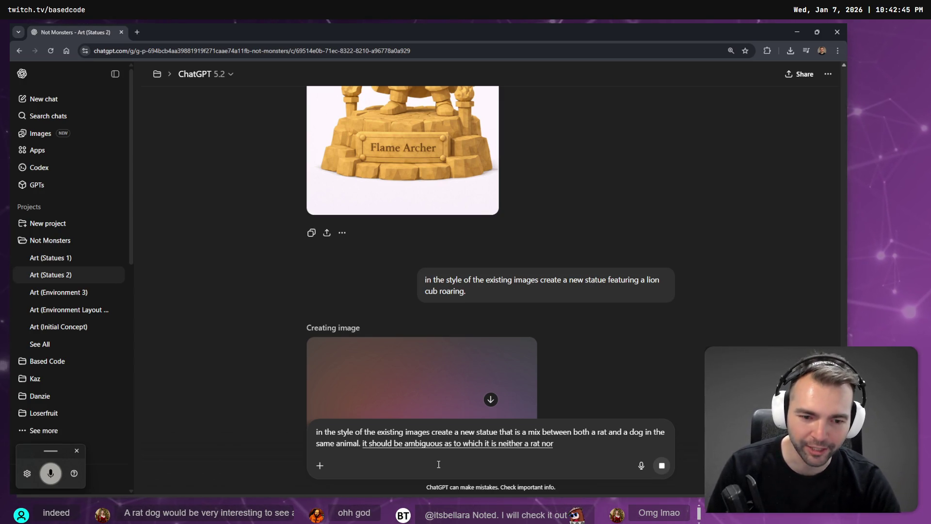
text( with the trites of both.)
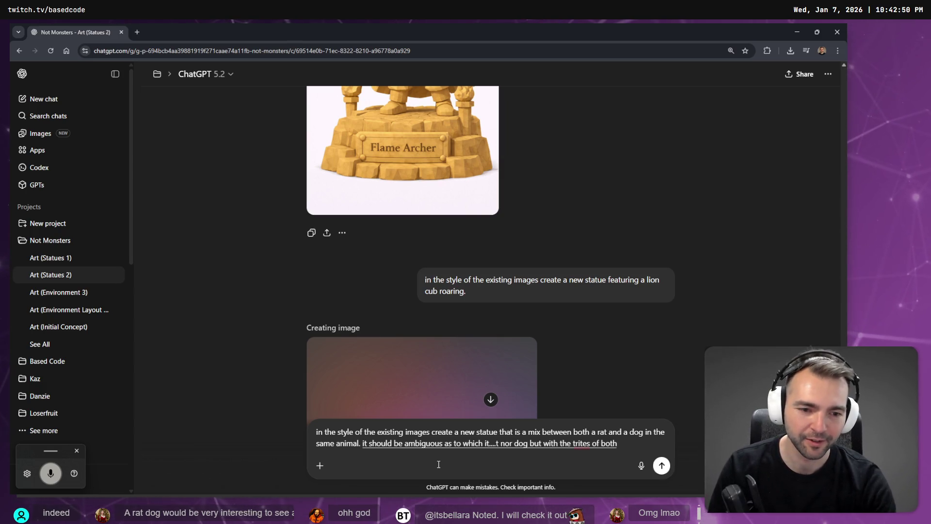
Correct 'trites' to 'traits' in the prompt and select the whole prompt
double_click(625, 446)
text(traits)
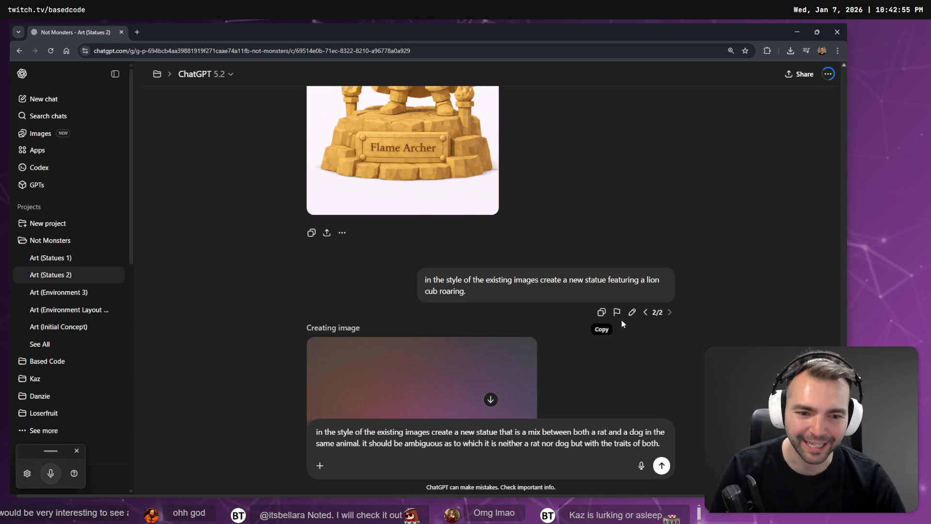
scroll(577, 456, down, 5)
key(ctrl+a)
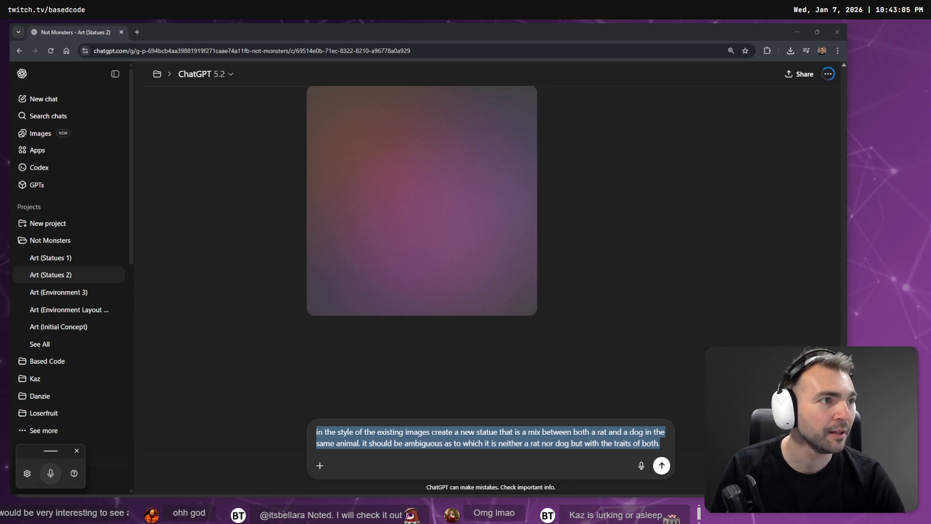
drag(664, 130, 177, 32)
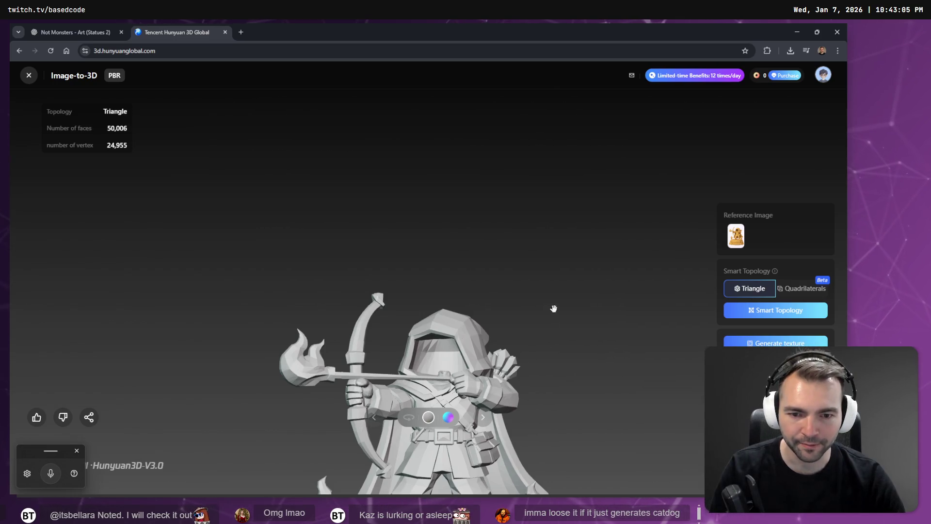
Inspect the Flame Archer 3D model, close its tab, and dock the explosion statue's Hunyuan window
mouse_move(553, 308)
mouse_down()
mouse_move(524, 282)
mouse_move(527, 195)
mouse_move(516, 233)
mouse_move(551, 263)
mouse_move(484, 240)
mouse_up()
scroll(517, 234, down, 2)
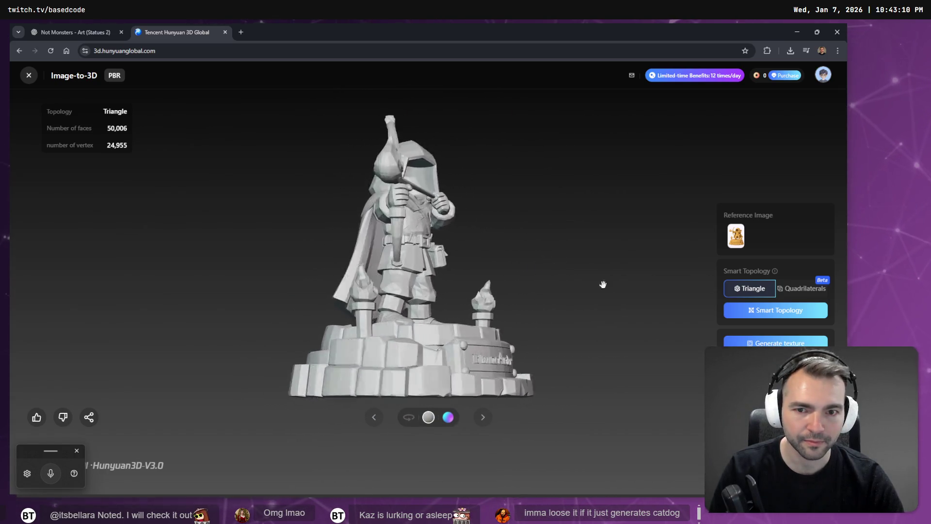
mouse_move(606, 281)
mouse_down()
mouse_move(536, 273)
mouse_move(453, 292)
mouse_move(488, 297)
mouse_move(534, 223)
mouse_move(478, 291)
mouse_move(429, 187)
mouse_up()
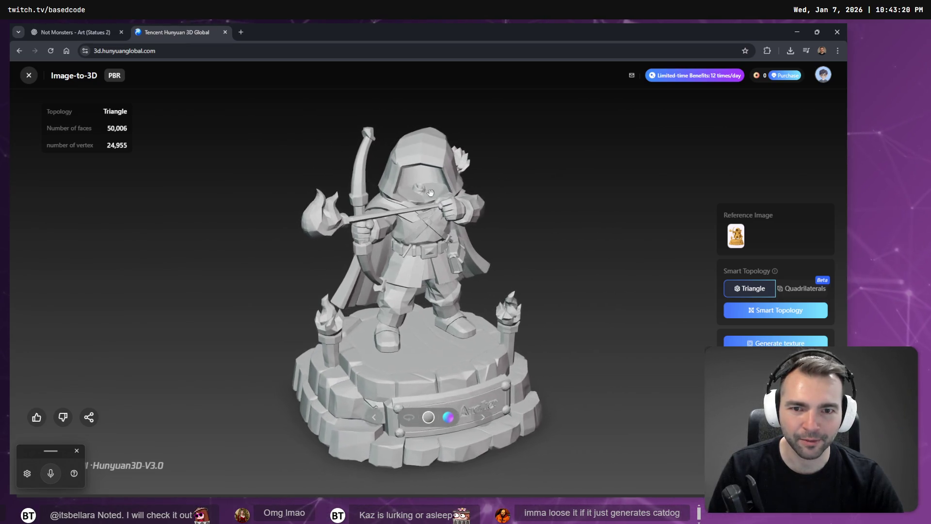
scroll(434, 186, up, 5)
scroll(428, 180, down, 5)
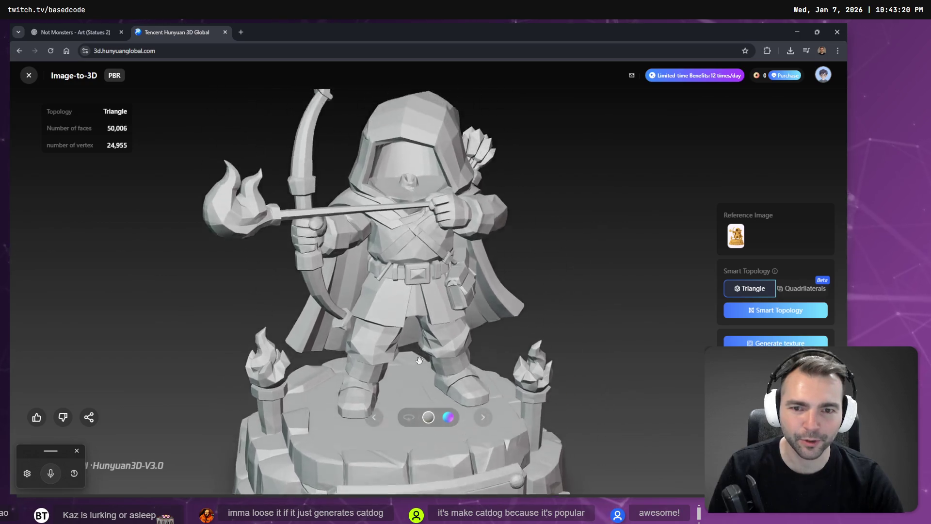
scroll(426, 215, up, 8)
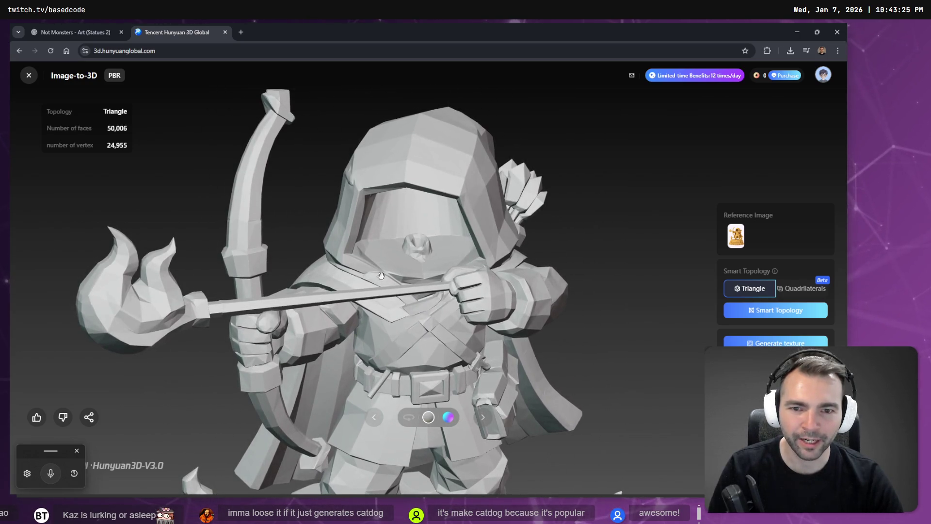
scroll(426, 214, down, 4)
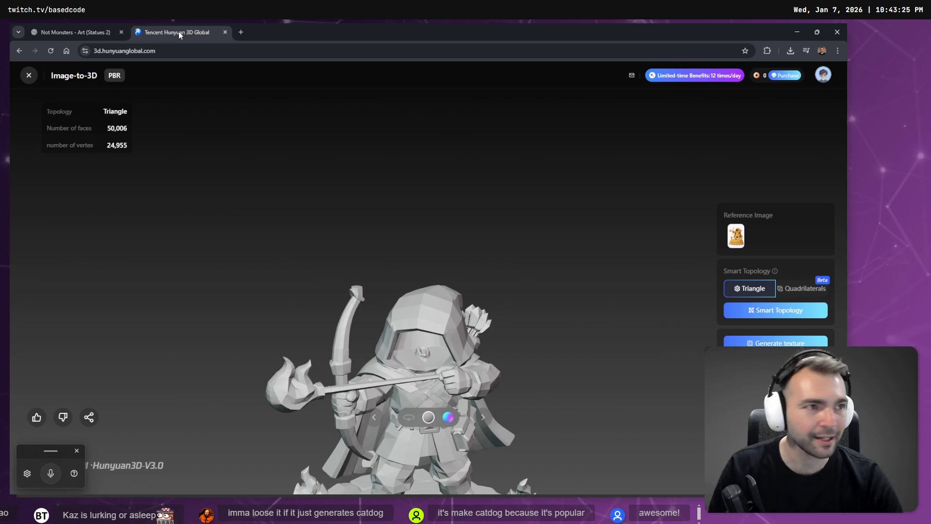
middle_click(179, 31)
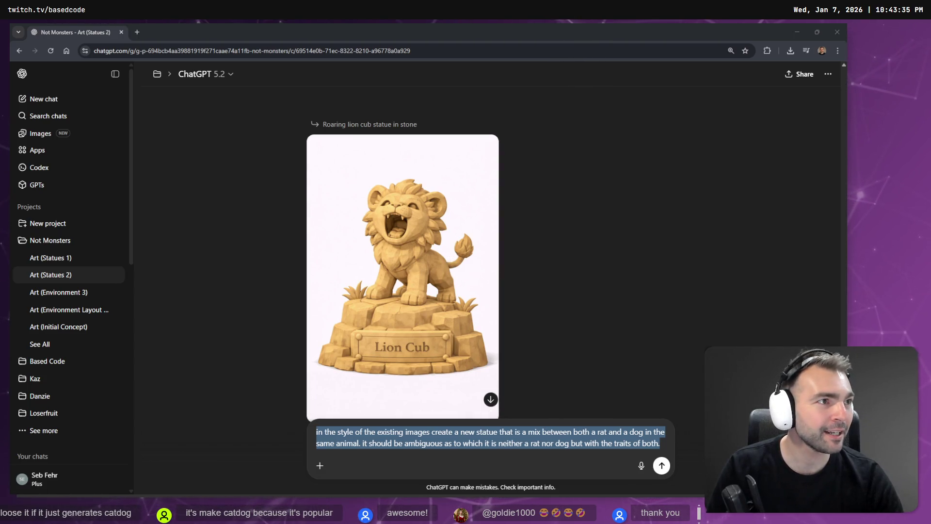
mouse_move(922, 129)
mouse_down()
mouse_move(478, 129)
mouse_move(169, 32)
mouse_up()
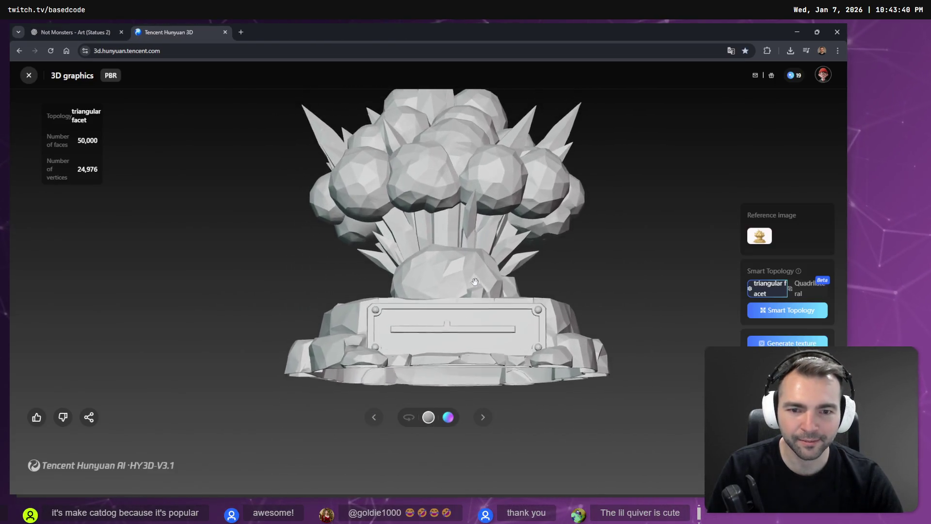
Orbit the cloud-burst statue to view its base, then close the Hunyuan 3D tab
mouse_move(480, 244)
mouse_down()
mouse_move(505, 355)
mouse_move(634, 308)
mouse_up()
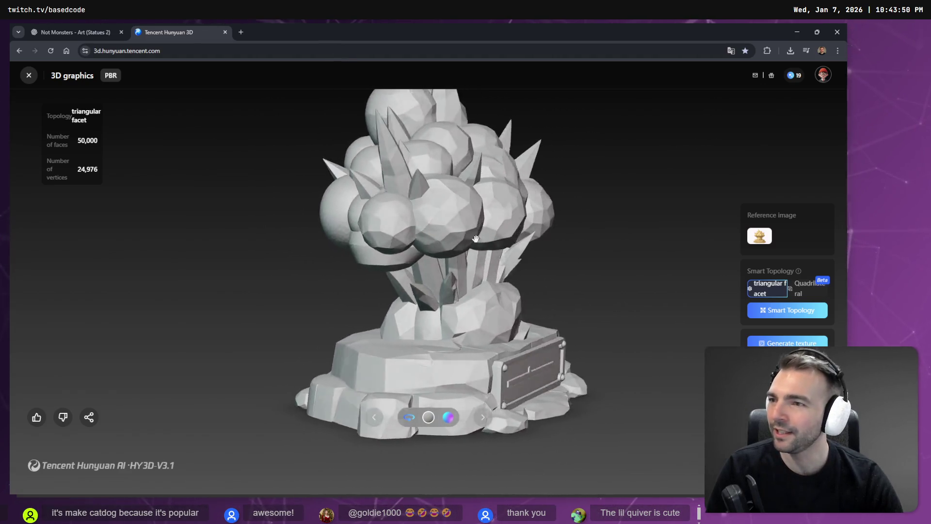
middle_click(167, 27)
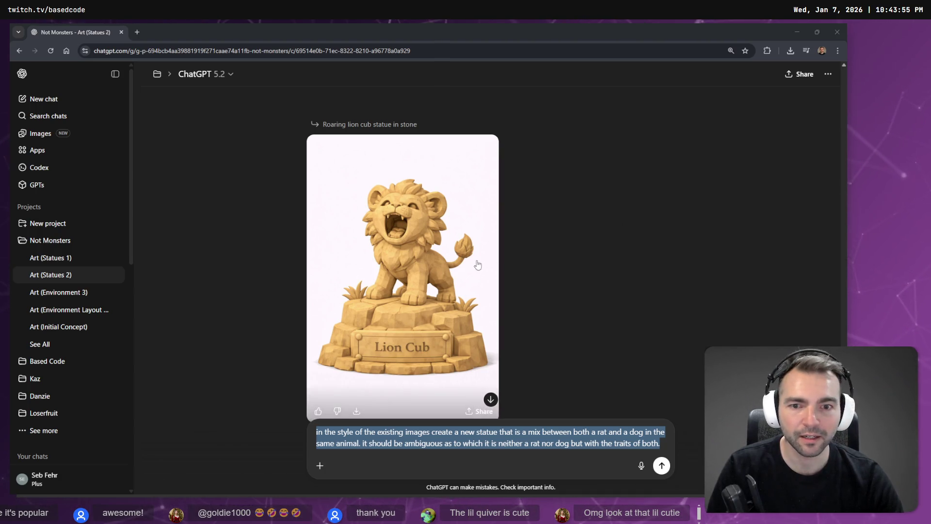
Copy the generated Lion Cub statue image from the ChatGPT chat to the clipboard
key(alt+Tab)
key(alt+Tab)
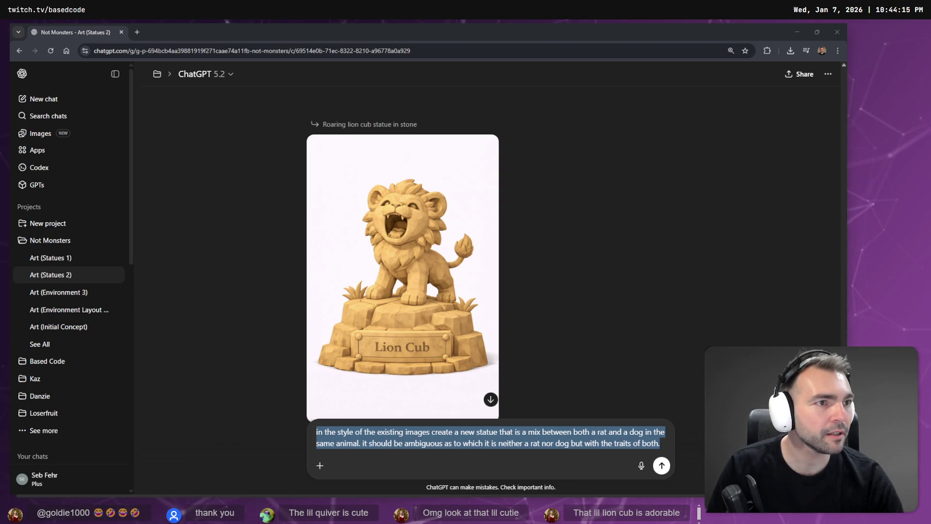
key(alt+Tab)
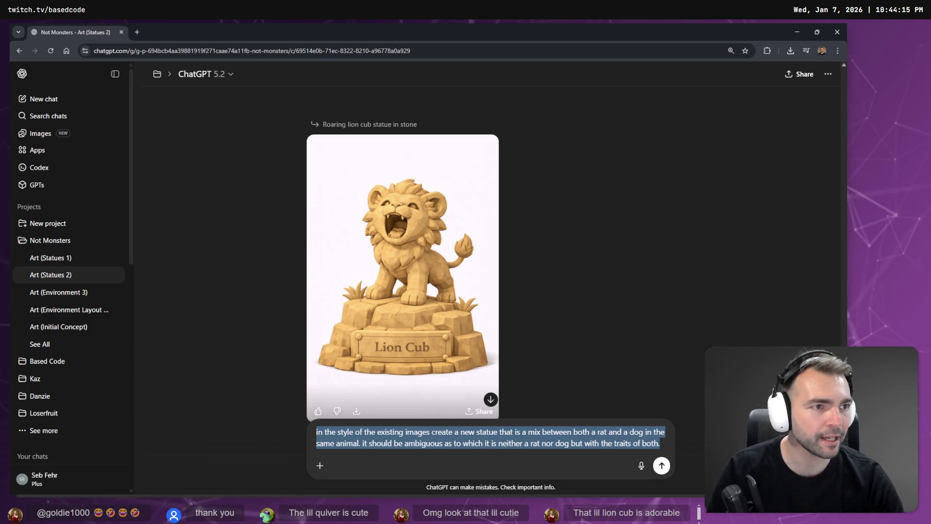
key(alt+Tab)
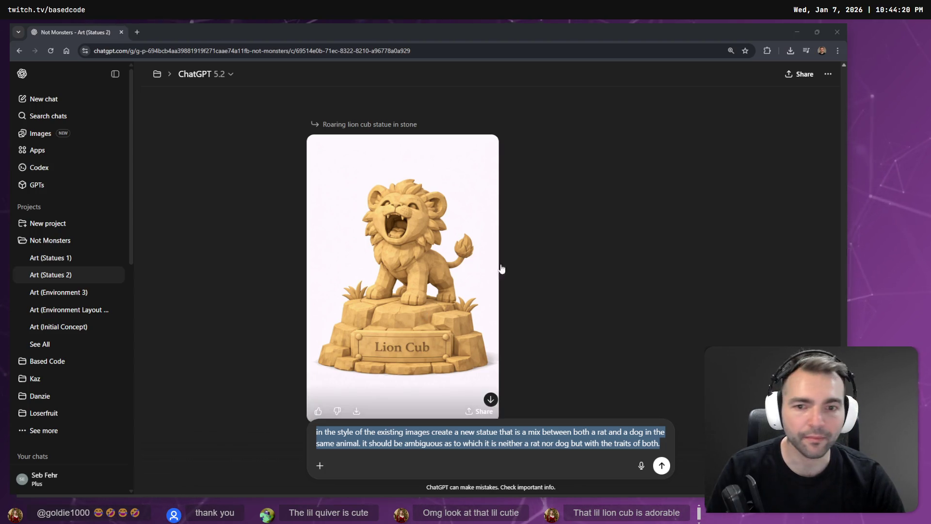
click(578, 256)
scroll(577, 257, down, 3)
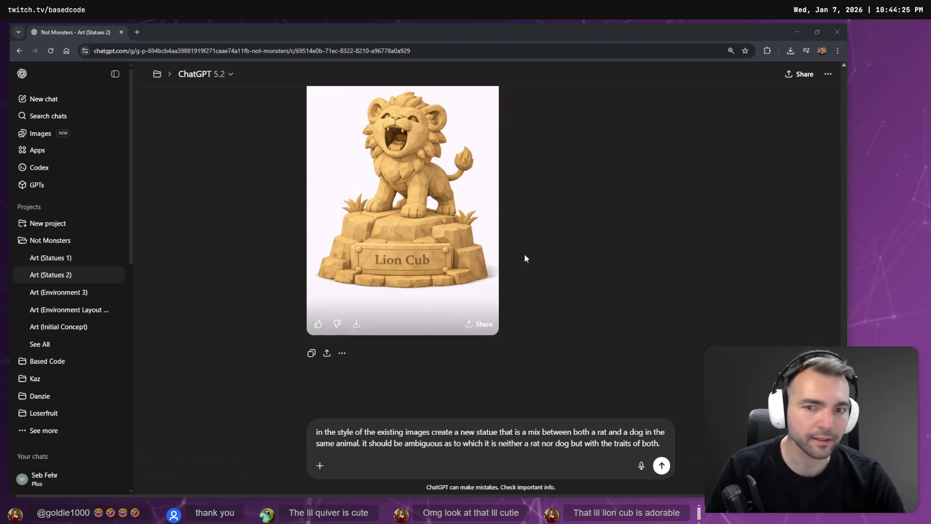
right_click(363, 217)
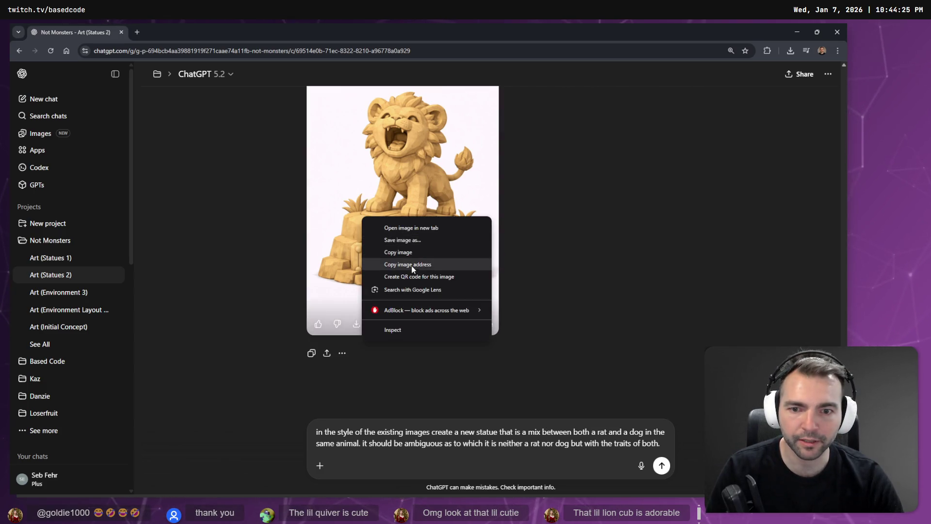
click(397, 252)
key(alt+Tab)
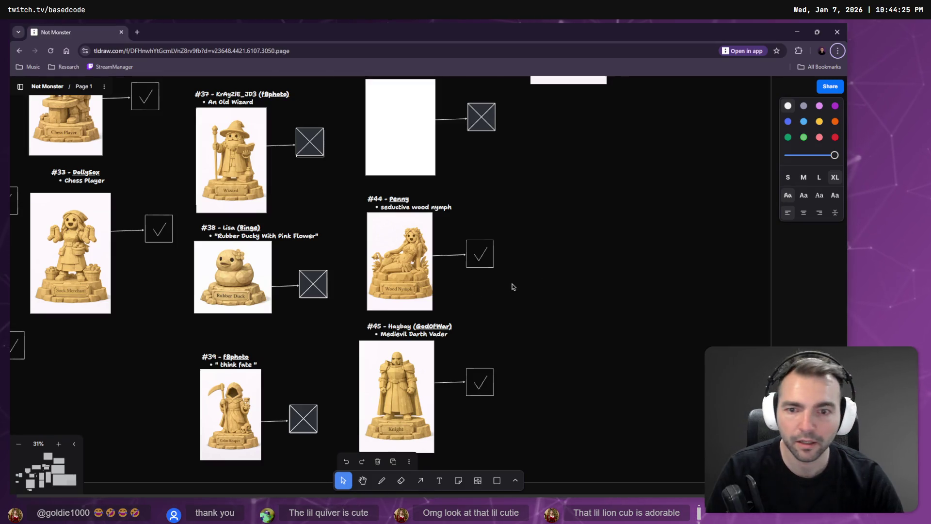
Paste the Lion Cub statue image onto the tldraw board and move it beside entry #46
scroll(485, 272, down, 5)
scroll(502, 278, up, 5)
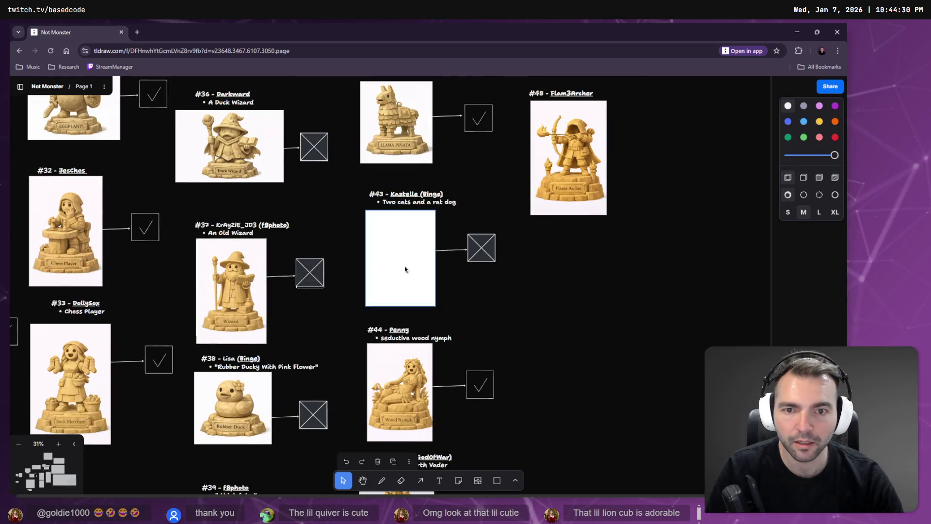
scroll(502, 278, up, 10)
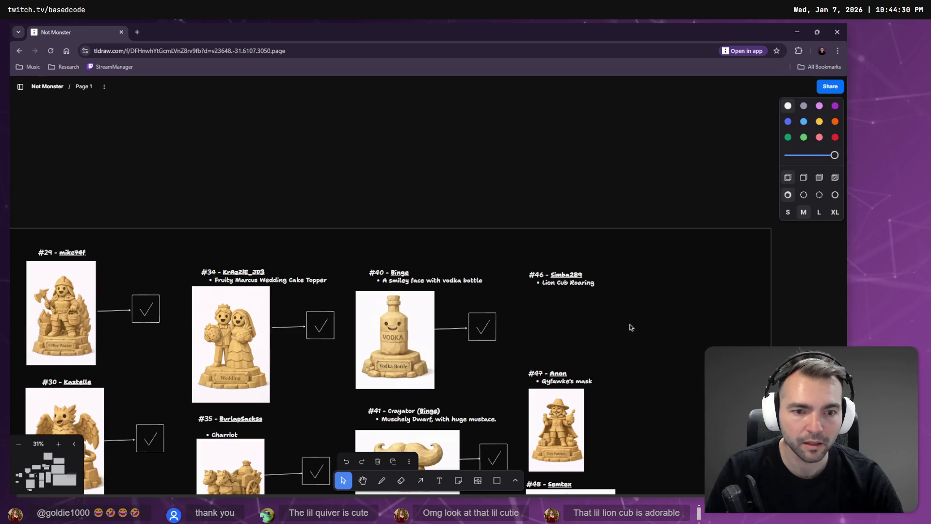
key(ctrl+v)
scroll(631, 328, down, 5)
mouse_move(440, 181)
mouse_down()
mouse_move(570, 271)
mouse_move(584, 268)
mouse_up()
Resize the Lion Cub image to fit the column and align it with #46 Lion Cub Roaring
drag(627, 331, 567, 201)
drag(559, 306, 563, 296)
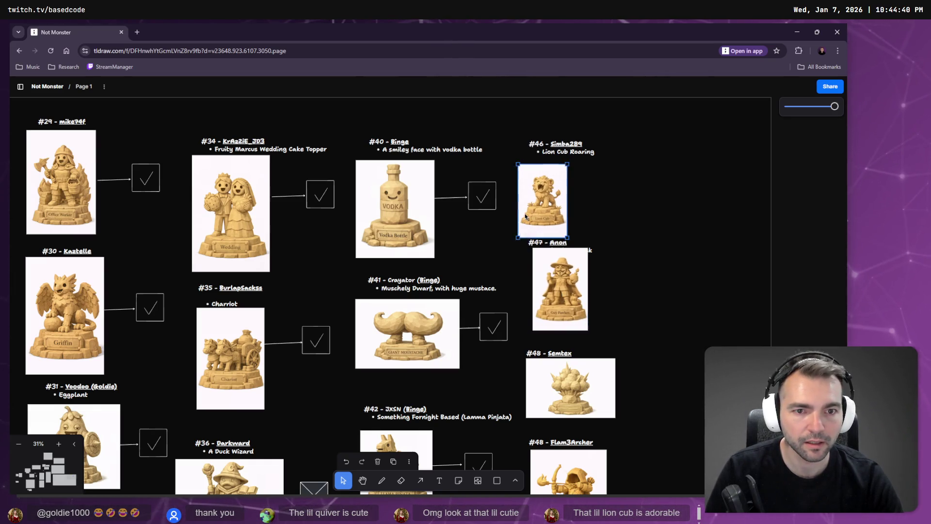
drag(525, 212, 536, 207)
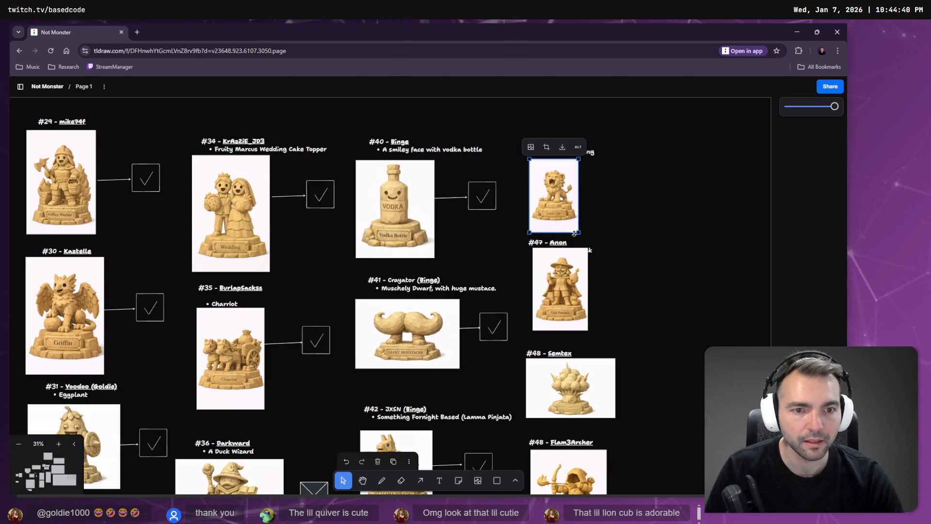
mouse_move(575, 234)
mouse_down()
mouse_move(583, 241)
mouse_move(577, 216)
mouse_up()
scroll(643, 137, down, 6)
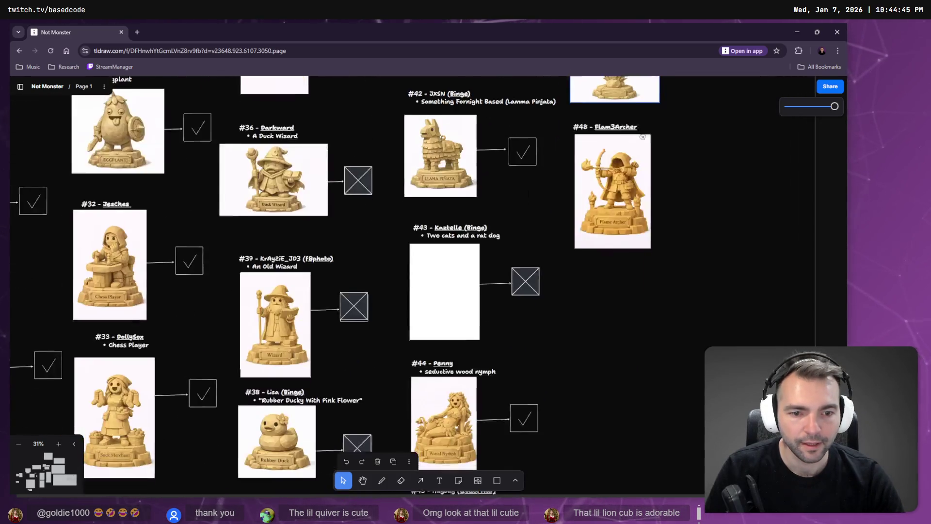
scroll(537, 297, down, 4)
scroll(509, 312, up, 4)
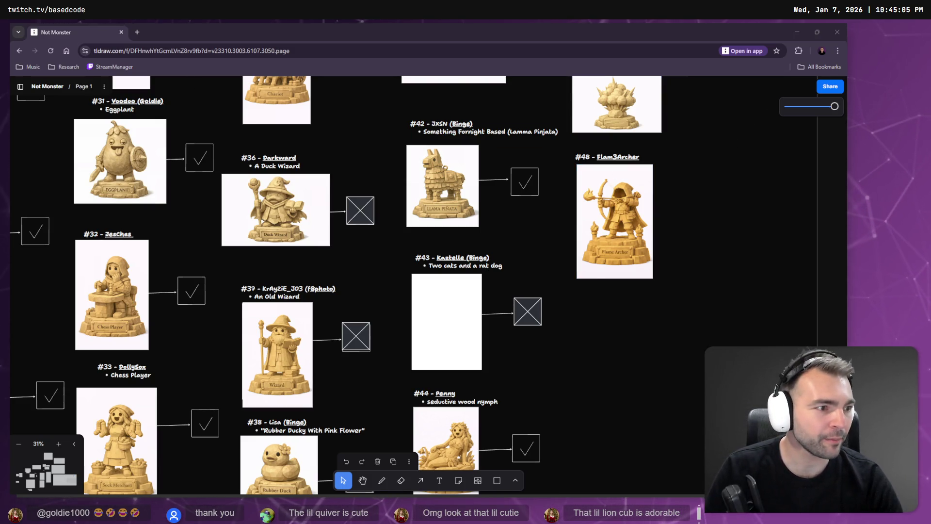
key(alt+Tab)
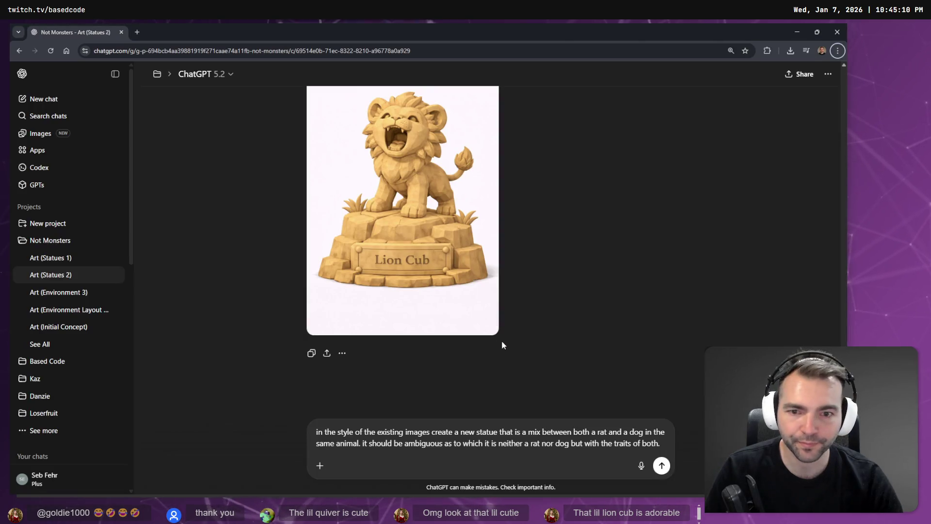
Send the drafted rat-dog statue prompt to ChatGPT for generation
key(Return)
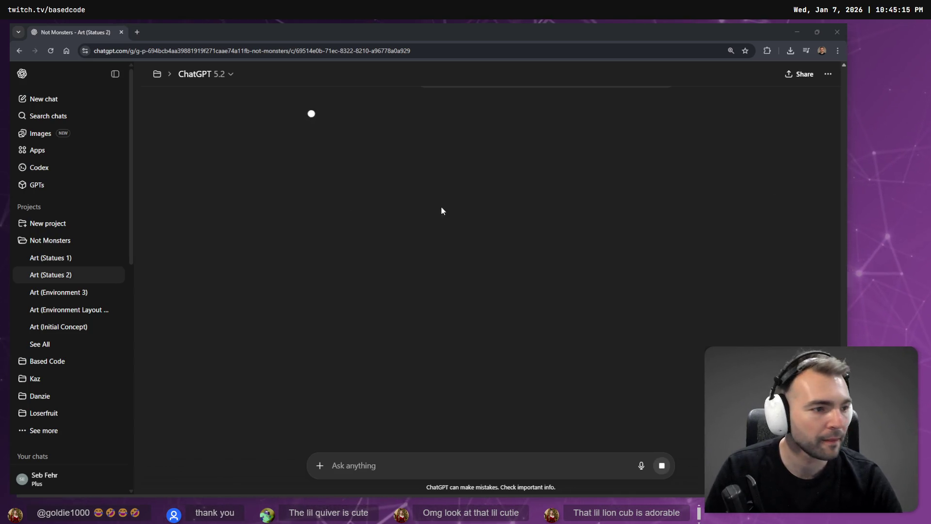
key(alt+Tab)
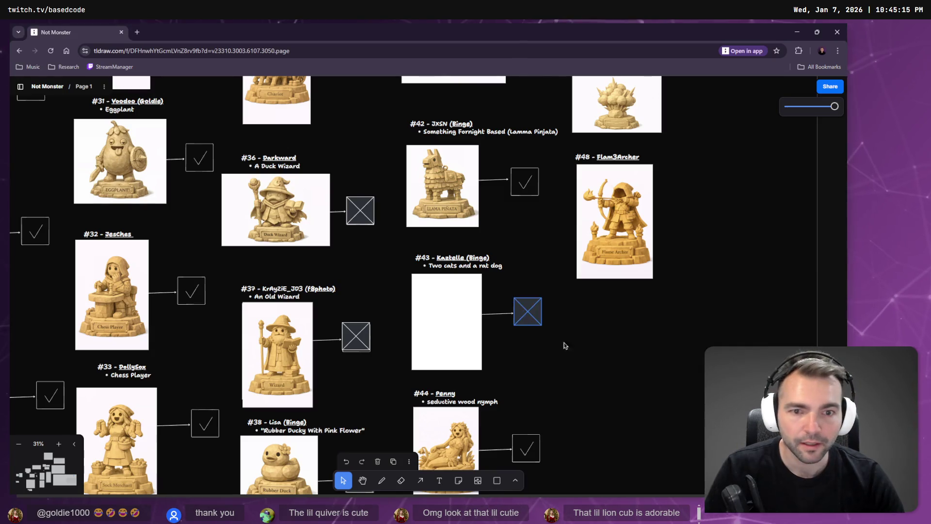
scroll(601, 182, down, 5)
ctrl+scroll(578, 244, down, 10)
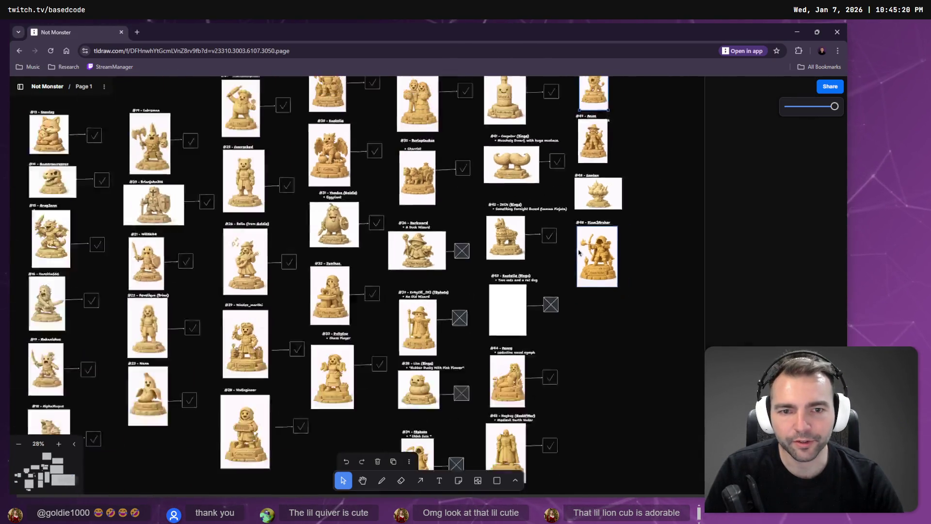
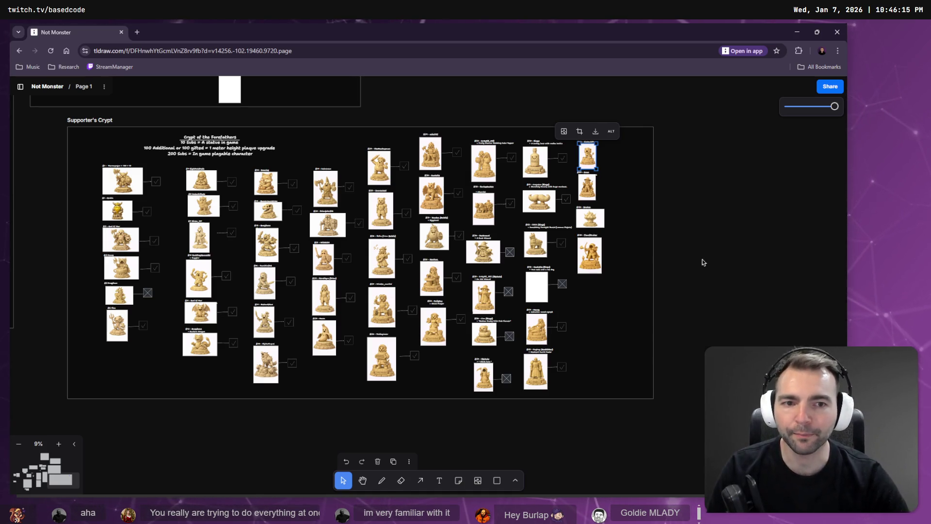
Scroll and pan around the statue reference image to inspect it
ctrl+scroll(639, 194, up, 10)
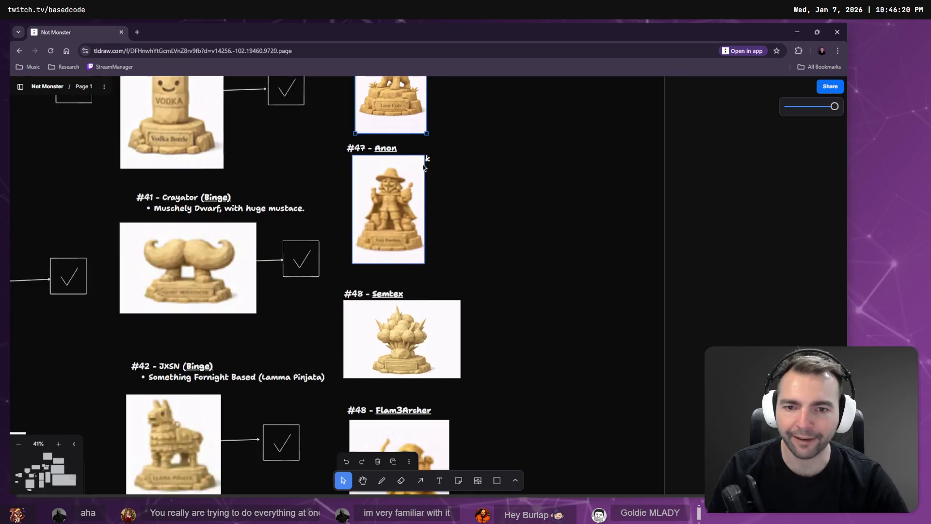
scroll(404, 238, down, 2)
click(466, 205)
scroll(483, 222, down, 4)
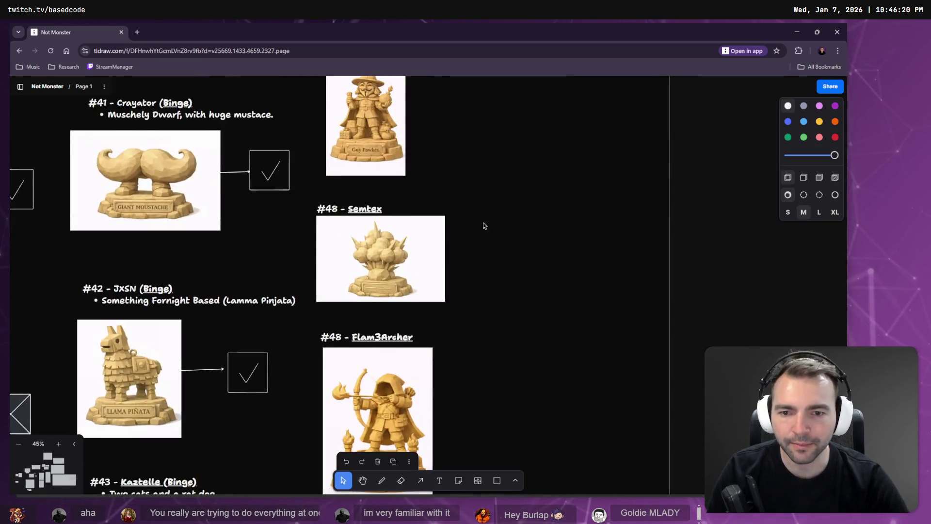
ctrl+scroll(512, 211, down, 3)
scroll(388, 212, left, 1)
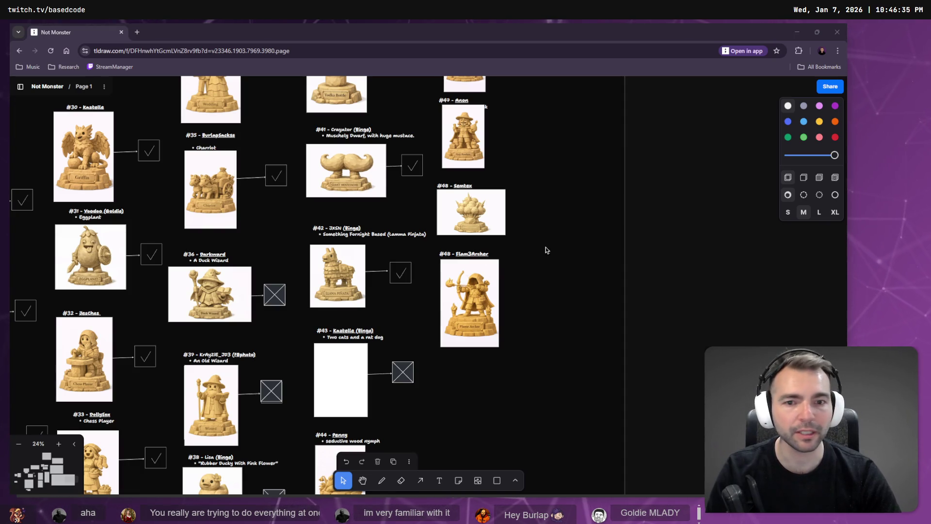
scroll(541, 337, down, 5)
ctrl+scroll(517, 243, down, 2)
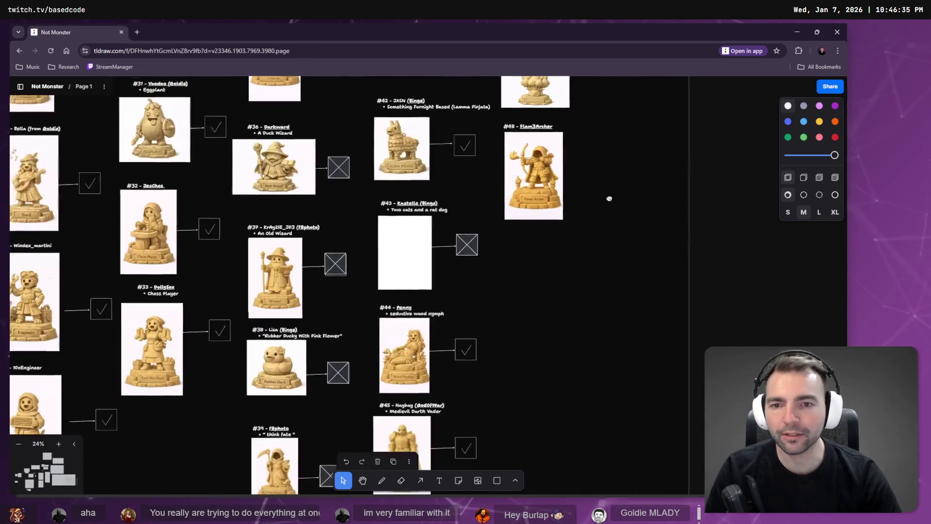
ctrl+scroll(483, 326, down, 5)
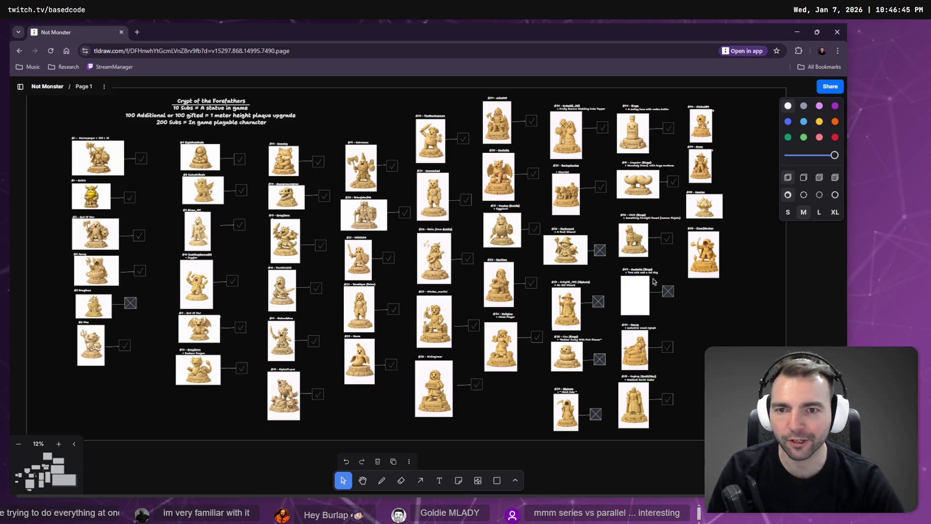
scroll(447, 314, up, 5)
ctrl+scroll(447, 313, down, 2)
ctrl+scroll(604, 236, up, 6)
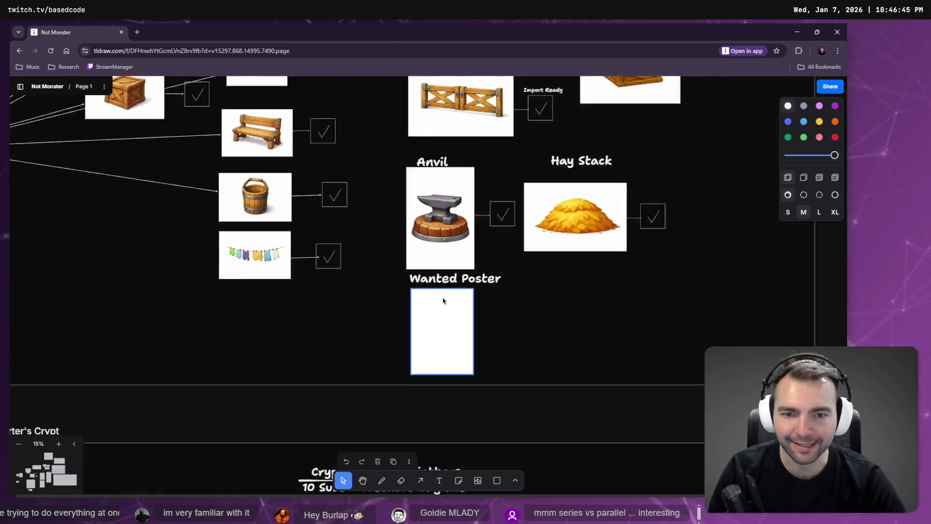
ctrl+scroll(604, 236, down, 3)
scroll(558, 239, up, 10)
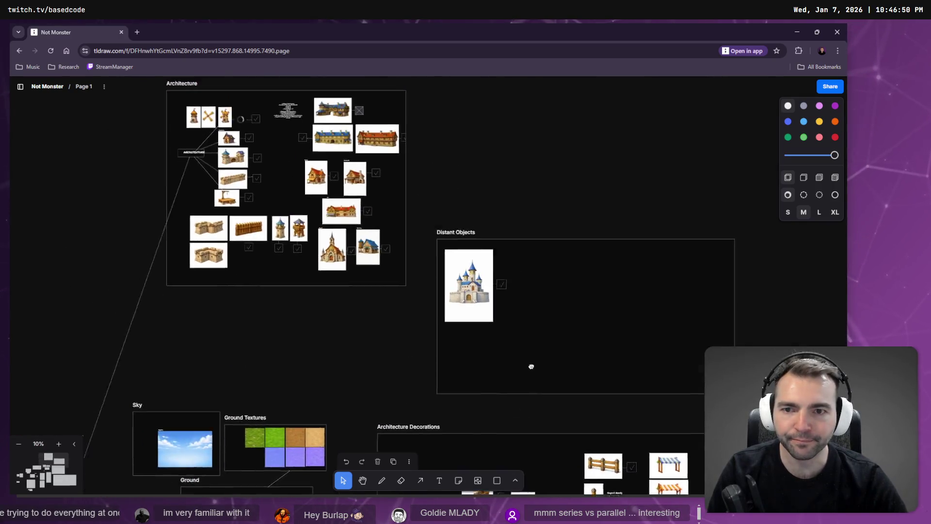
scroll(459, 263, down, 10)
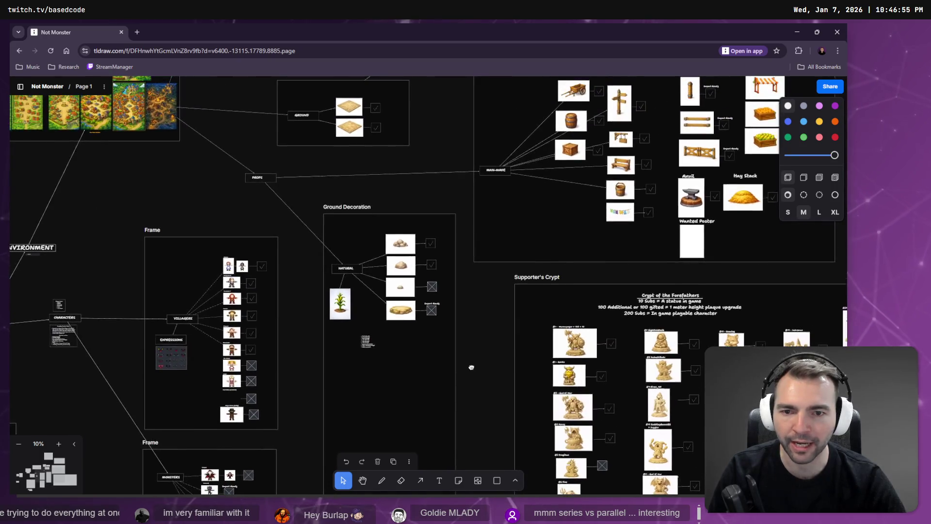
ctrl+scroll(378, 347, up, 5)
ctrl+scroll(369, 341, up, 3)
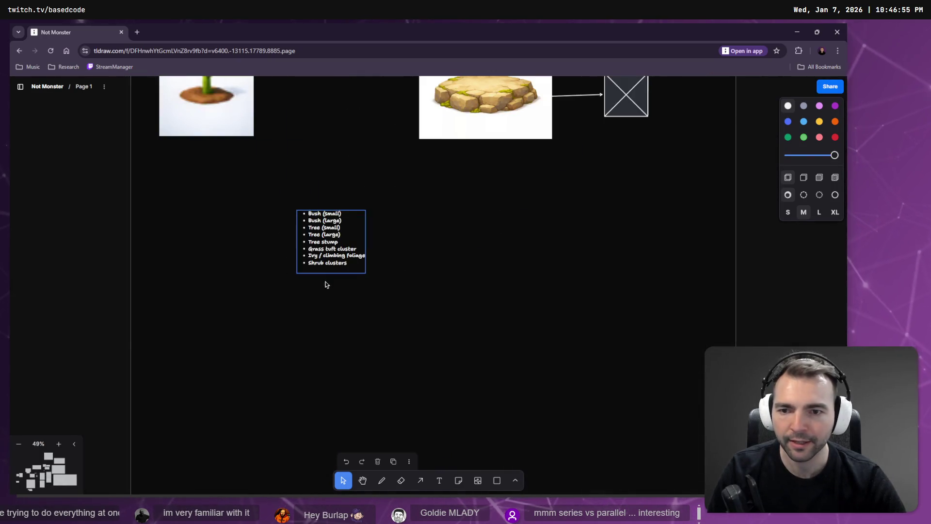
ctrl+scroll(305, 204, up, 3)
ctrl+scroll(262, 220, up, 2)
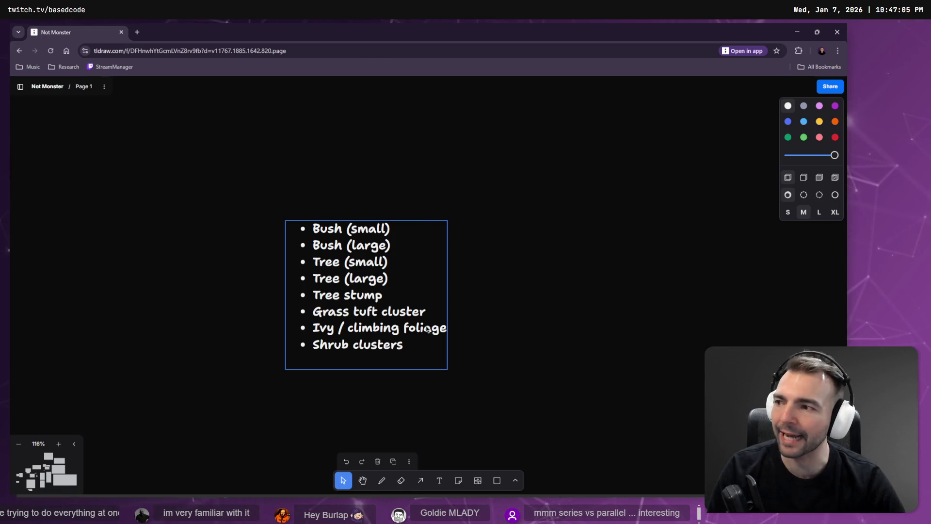
scroll(405, 293, right, 3)
ctrl+scroll(405, 293, down, 5)
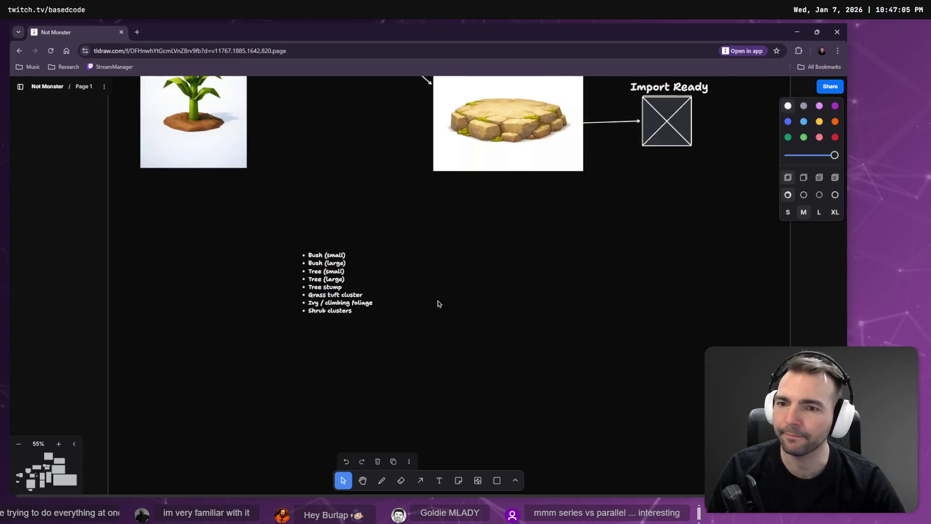
scroll(461, 325, right, 3)
ctrl+scroll(569, 345, down, 3)
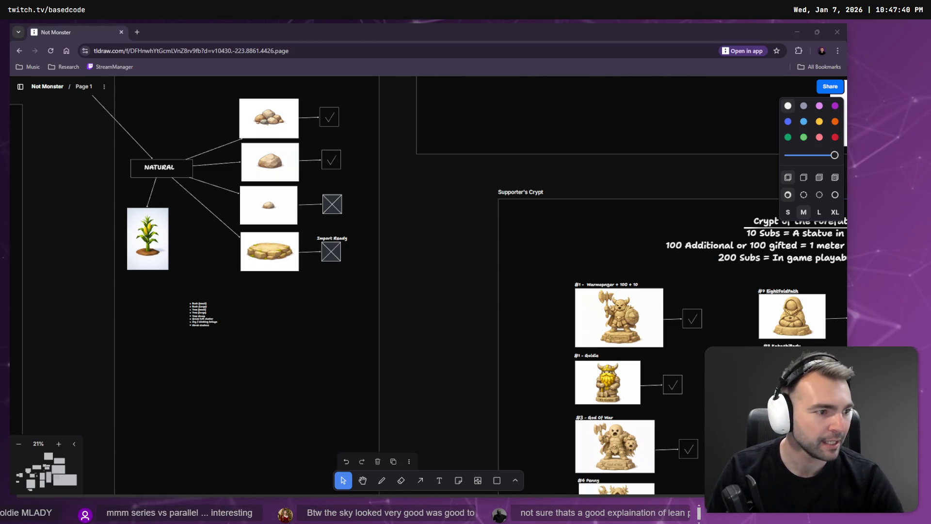
Back in Godot, orbit around the white house and select TownHouse1.blend in the FileSystem
key(alt+Tab)
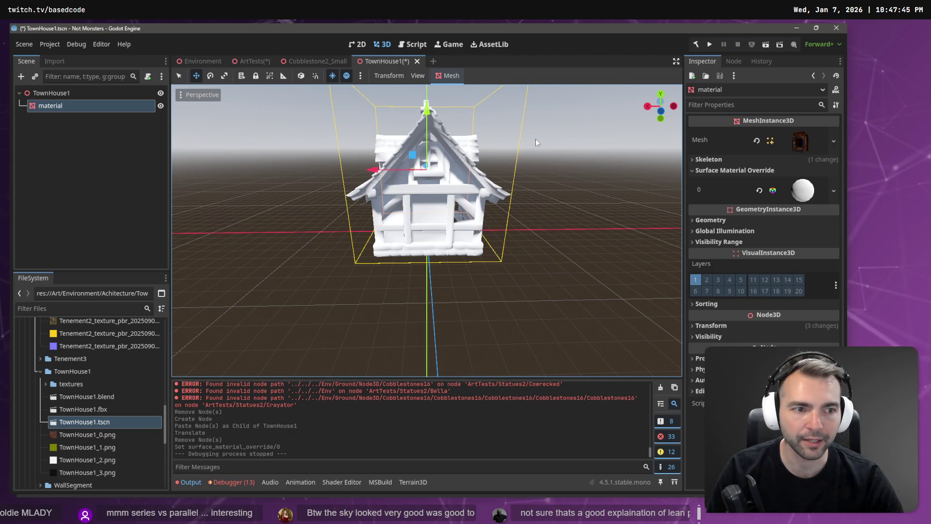
mouse_move(495, 192)
middle_down()
mouse_move(282, 194)
mouse_move(677, 182)
mouse_move(386, 195)
mouse_move(538, 184)
mouse_move(514, 171)
mouse_move(435, 239)
mouse_move(524, 209)
mouse_move(598, 205)
mouse_move(333, 220)
mouse_move(462, 216)
mouse_move(512, 228)
middle_up()
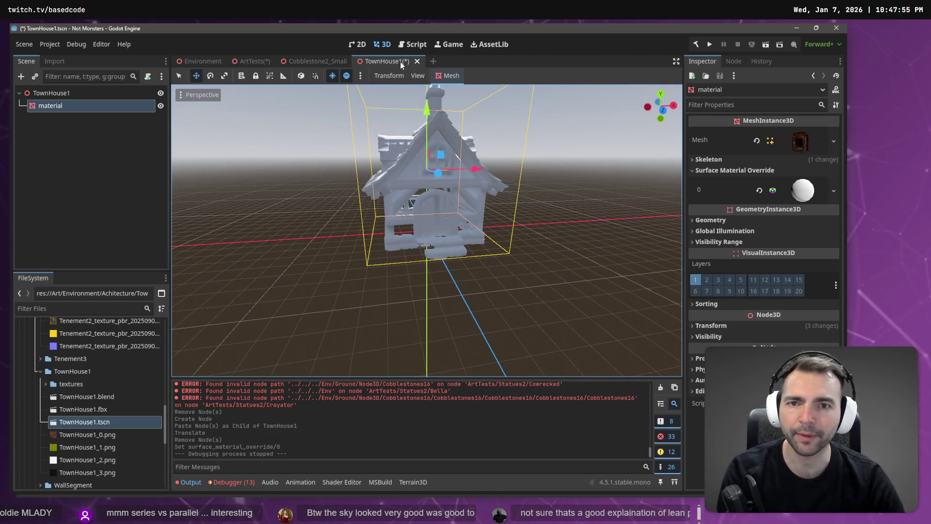
click(87, 396)
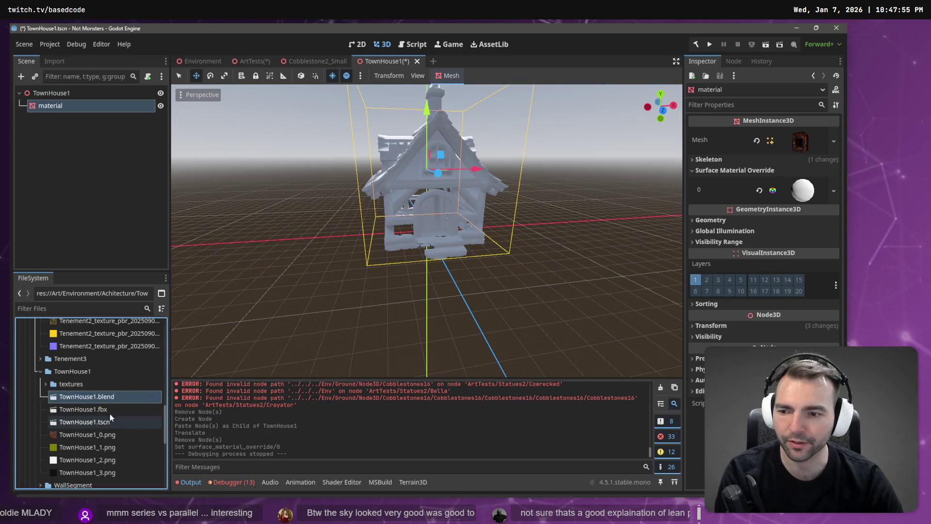
click(532, 311)
Replace the untextured 'material' mesh with a TownHouse1.blend instance raised along Y
click(419, 199)
key(Delete)
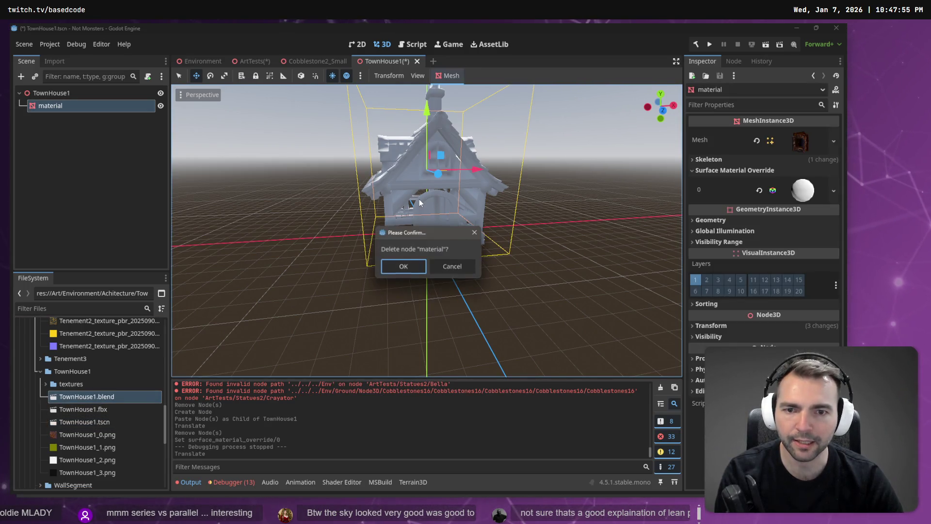
click(391, 266)
mouse_move(105, 396)
mouse_down()
mouse_move(417, 208)
mouse_move(427, 232)
mouse_up()
drag(428, 186, 438, 113)
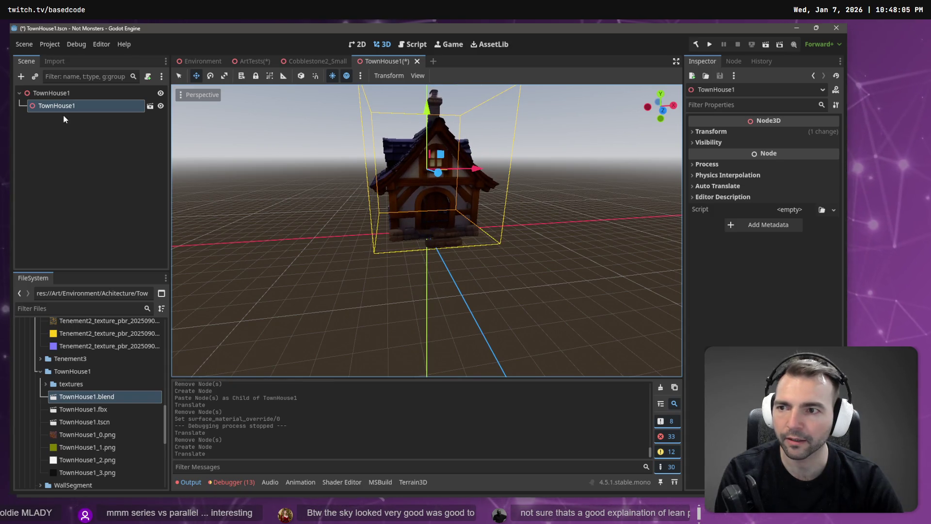
Copy the material mesh from the TownHouse1.blend scene and paste it under TownHouse1
click(150, 106)
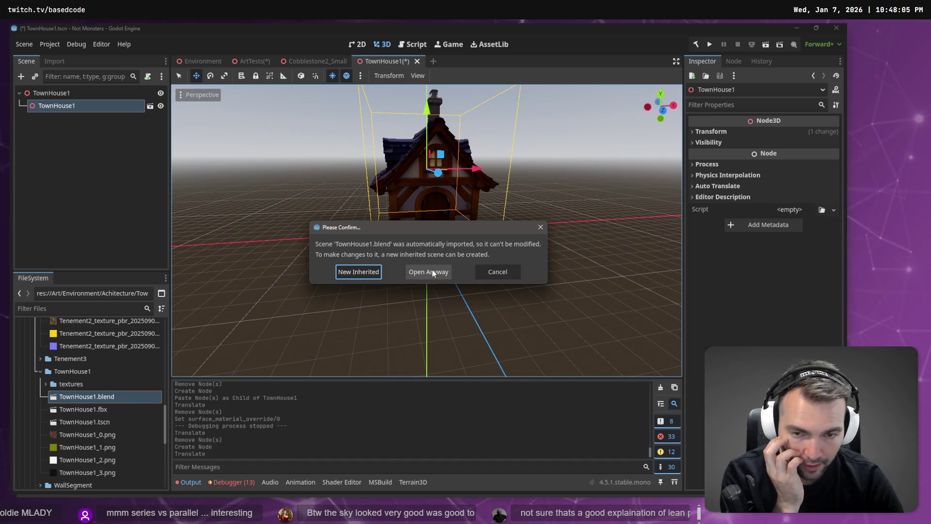
click(432, 271)
click(49, 107)
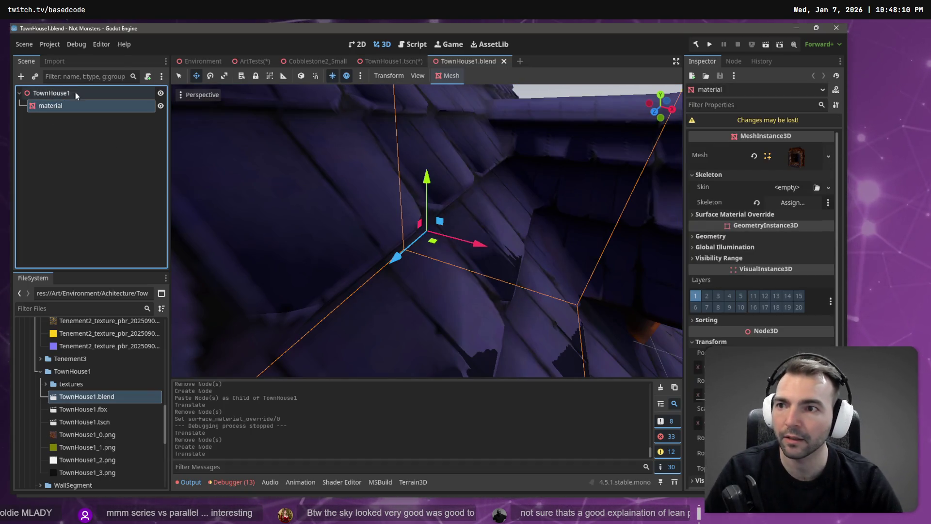
middle_click(446, 58)
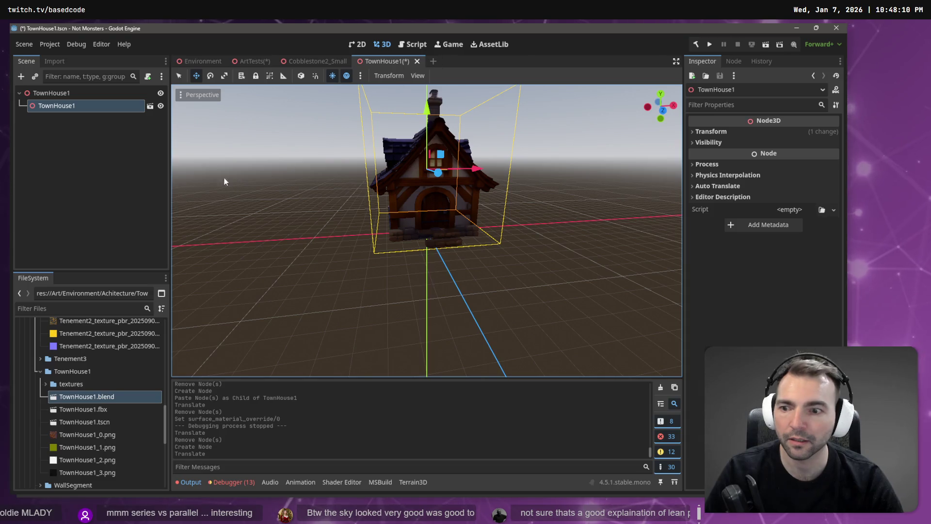
click(121, 163)
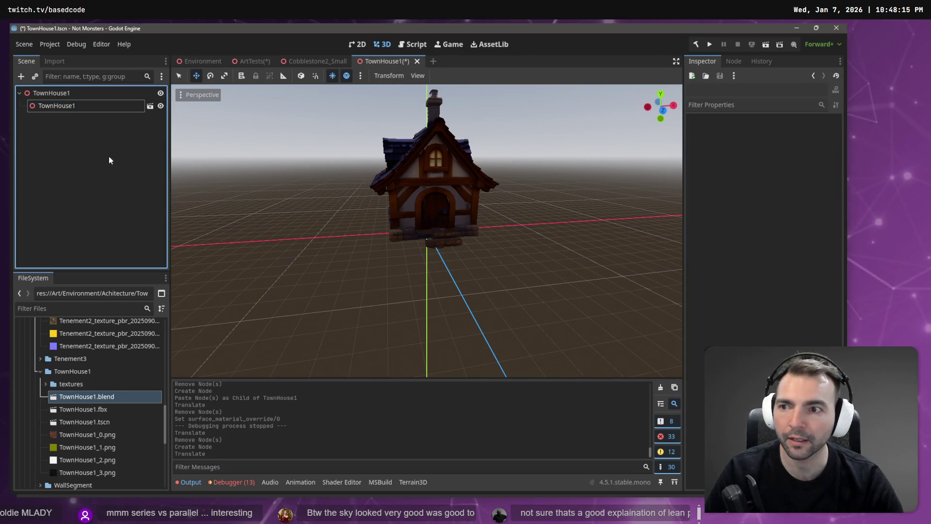
key(ctrl+v)
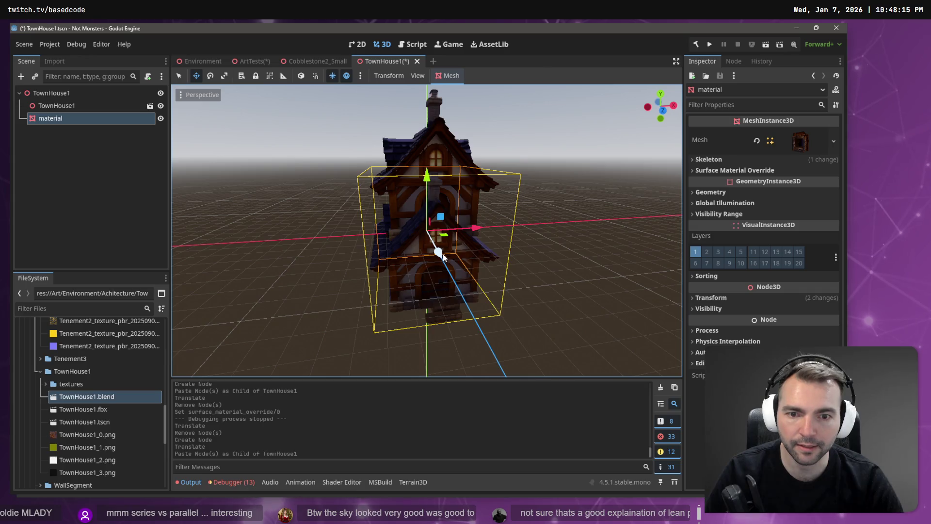
drag(443, 254, 497, 302)
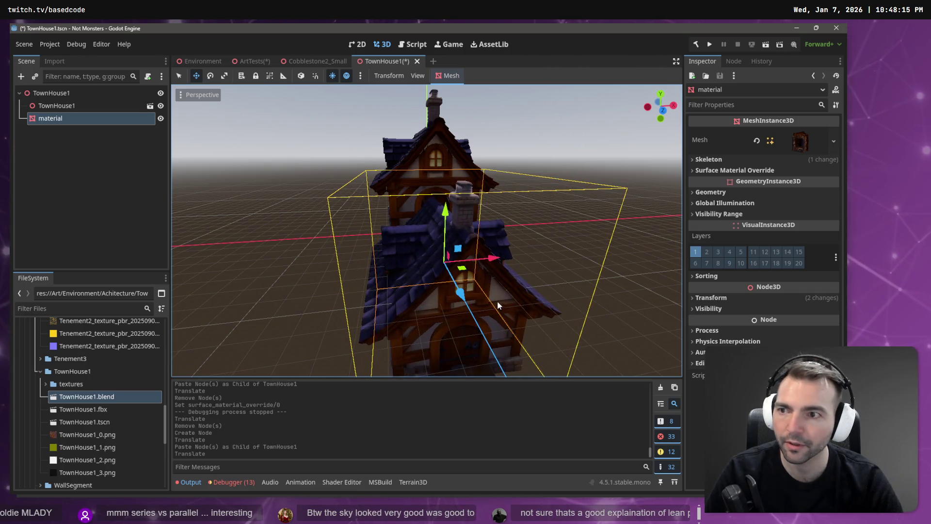
Delete the TownHouse1 instance and raise the pasted house mesh along Y
click(97, 104)
key(Delete)
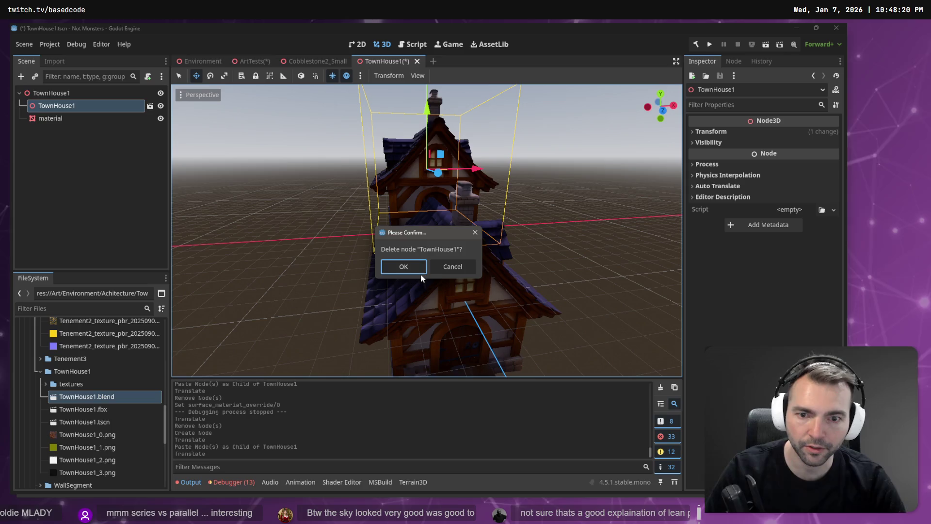
click(408, 266)
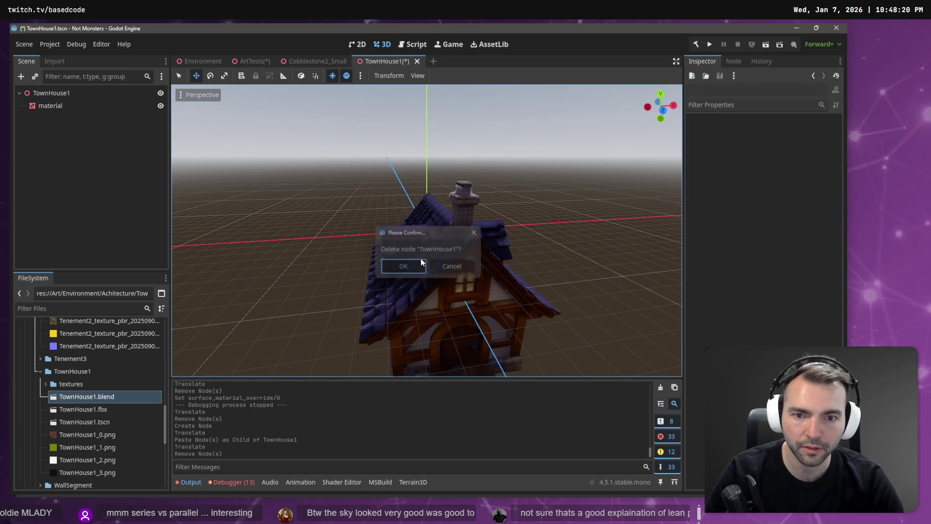
click(469, 308)
mouse_move(460, 291)
mouse_down()
mouse_move(431, 145)
mouse_move(430, 58)
mouse_move(430, 84)
mouse_up()
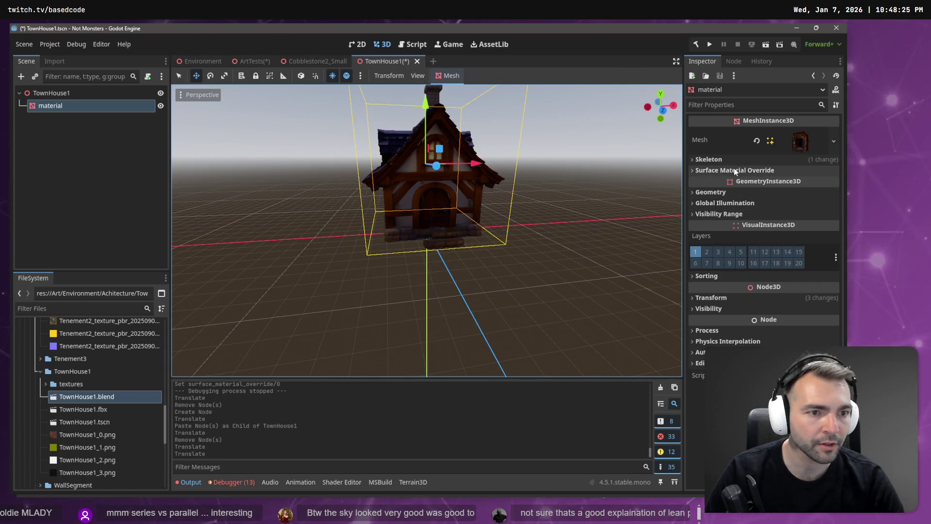
Set Surface Material Override slot 0 to a new StandardMaterial3D
click(734, 170)
click(834, 185)
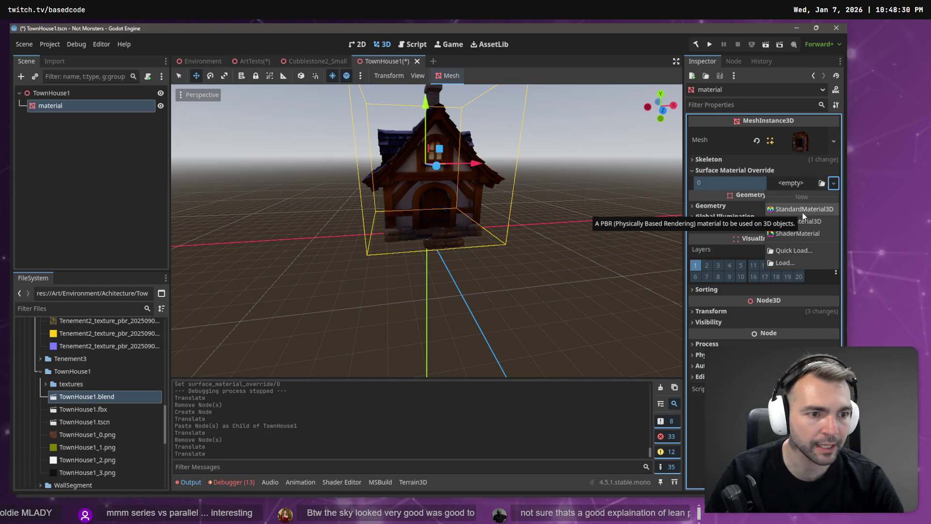
click(803, 213)
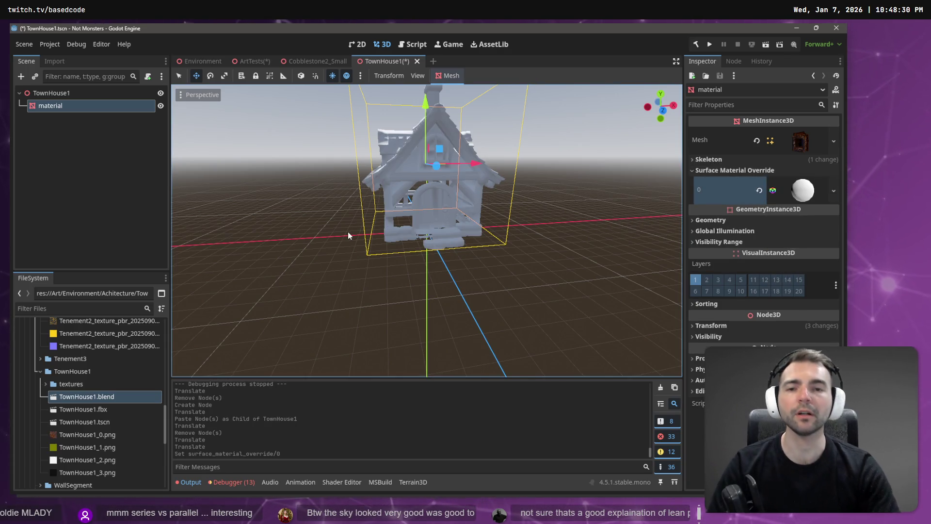
Orbit the viewport around the now-white house to inspect it from several angles
mouse_move(348, 232)
middle_down()
mouse_move(468, 188)
mouse_move(172, 204)
middle_up()
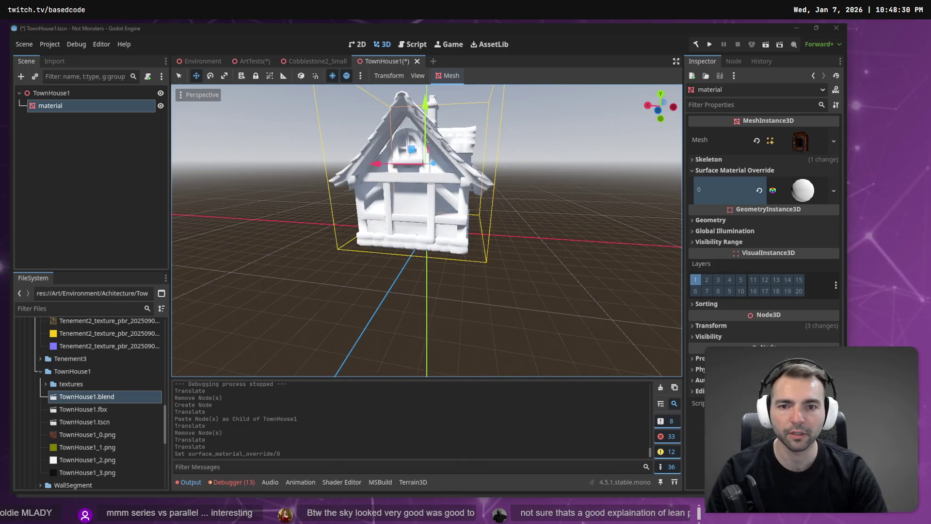
mouse_move(350, 182)
middle_down()
mouse_move(397, 141)
mouse_move(384, 179)
middle_up()
scroll(384, 180, up, 6)
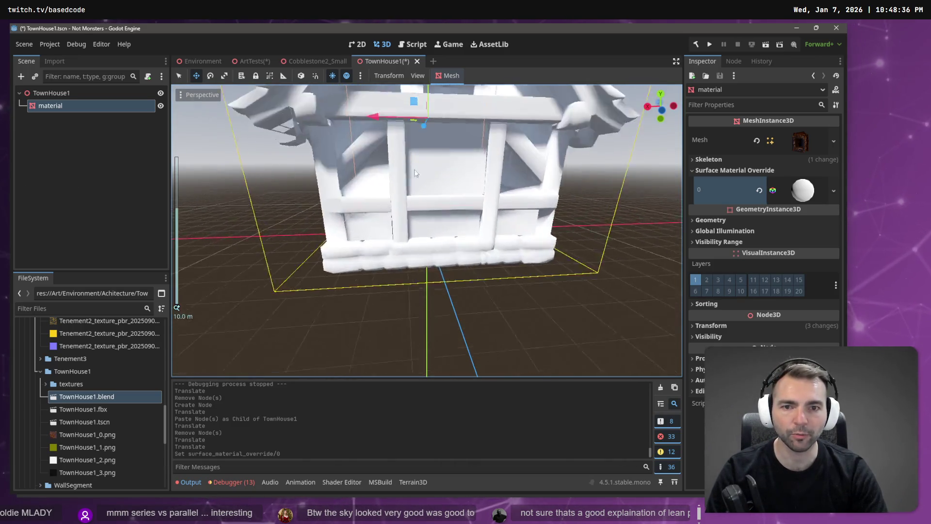
scroll(447, 156, down, 5)
mouse_move(447, 156)
middle_down()
mouse_move(487, 129)
mouse_move(526, 186)
mouse_move(570, 157)
mouse_move(542, 139)
mouse_move(490, 146)
mouse_move(543, 127)
mouse_move(508, 138)
middle_up()
mouse_move(497, 183)
middle_down()
mouse_move(424, 187)
mouse_move(499, 183)
middle_up()
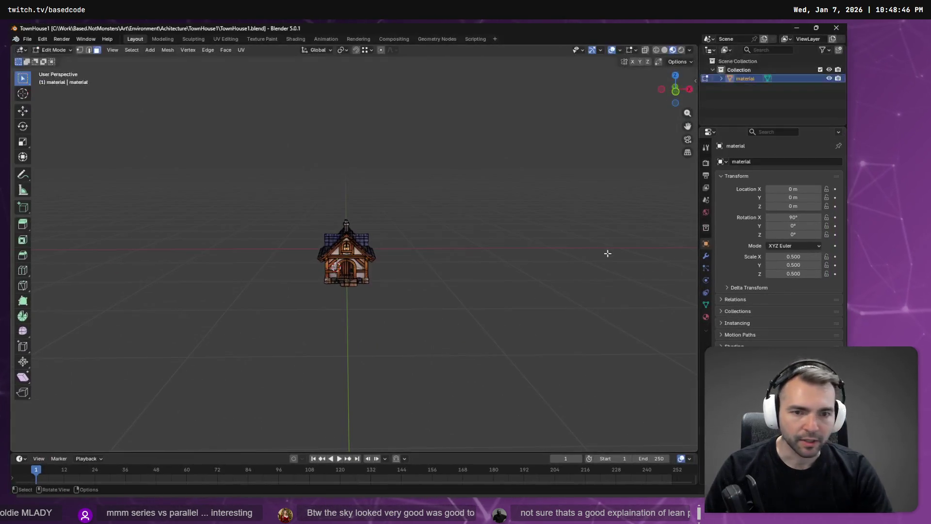
Zoom in on the Blender house and browse the viewport's View menu options
scroll(346, 252, up, 8)
scroll(346, 252, down, 2)
scroll(346, 252, up, 2)
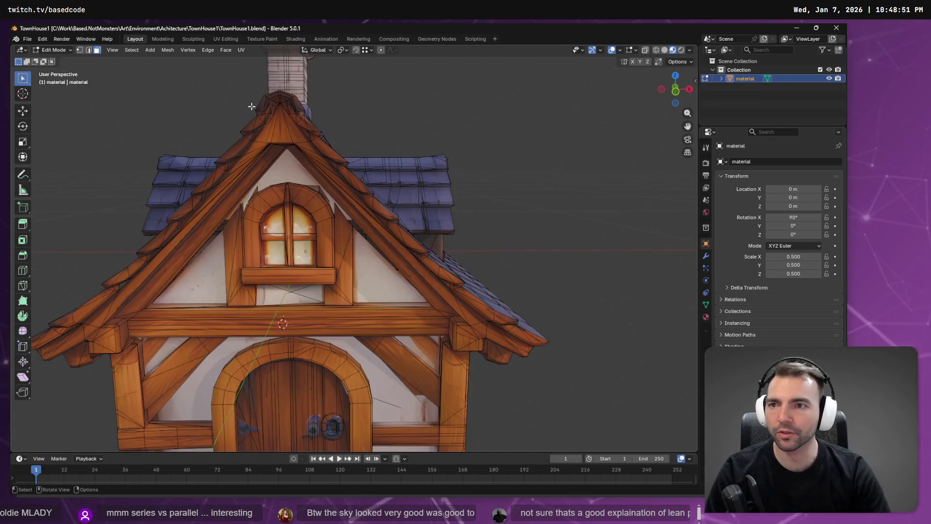
click(112, 50)
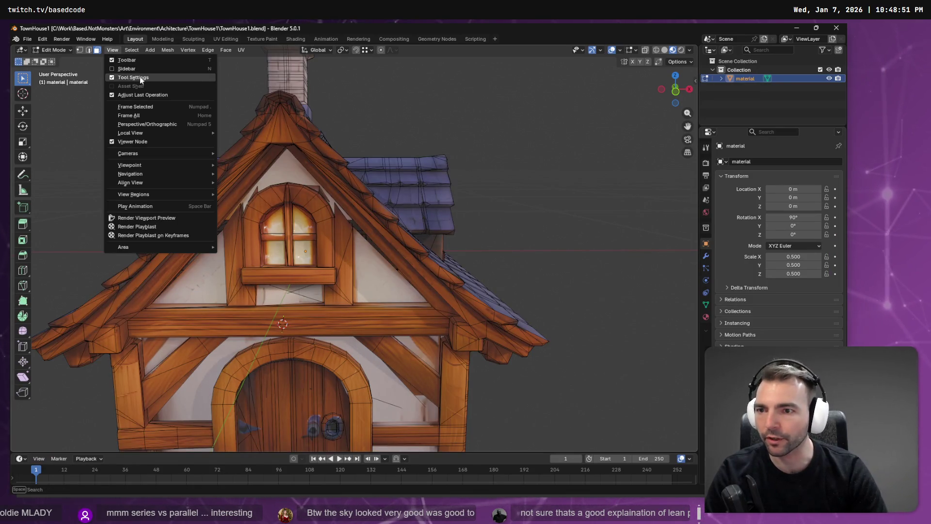
mouse_move(150, 184)
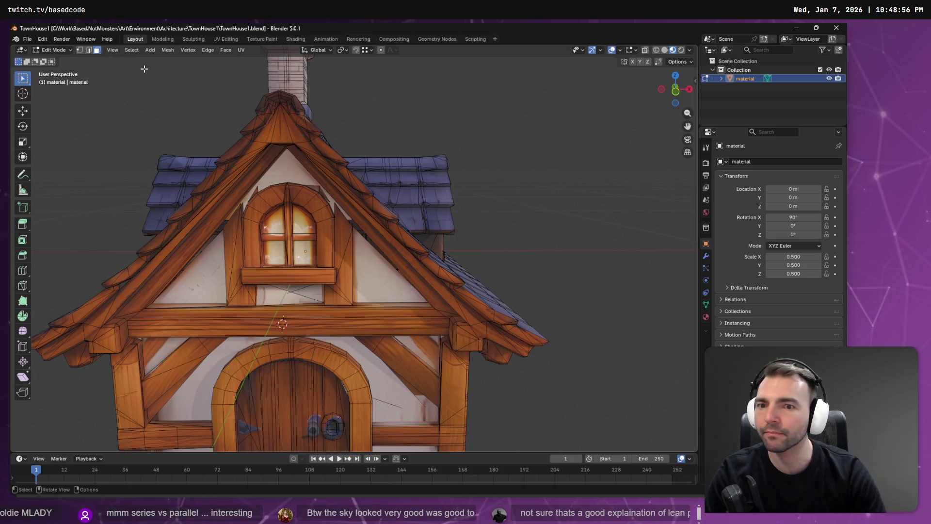
click(294, 169)
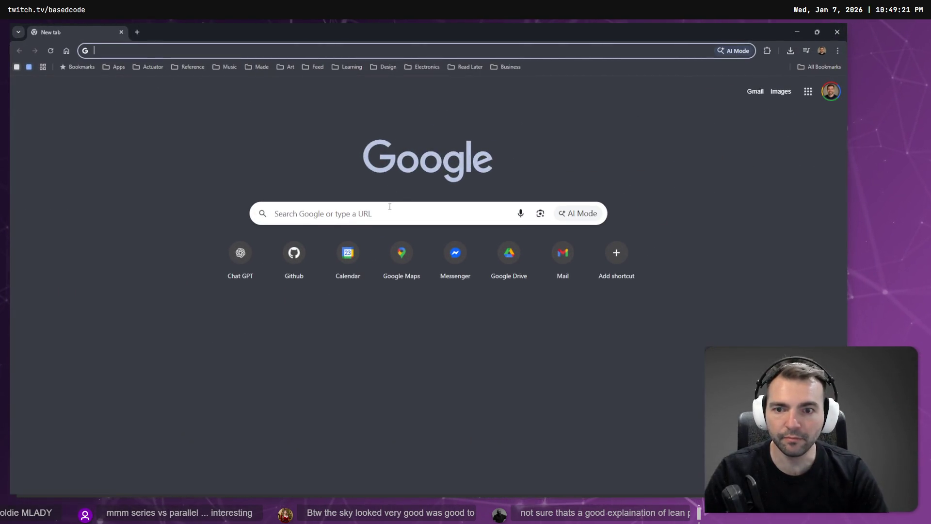
Search Google for 'in blender how do I see surface normals?'
click(369, 215)
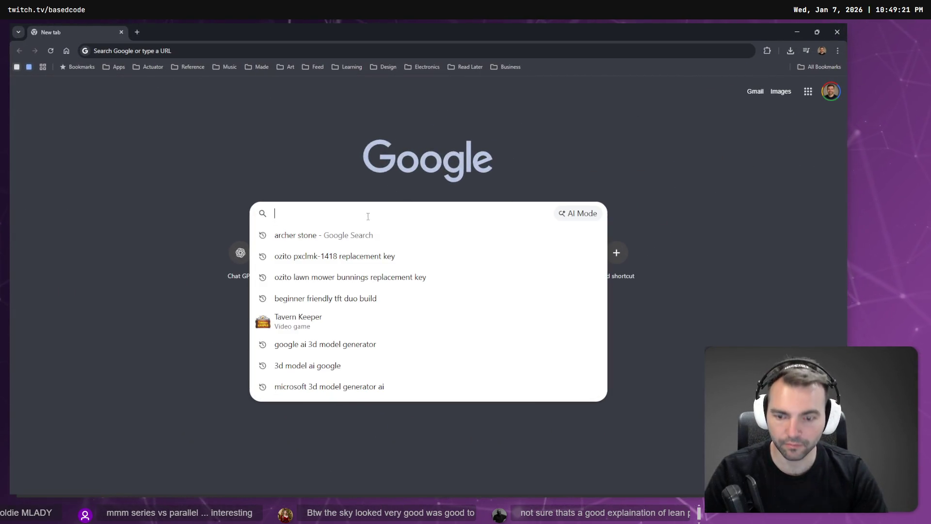
key(super+h)
text(in)
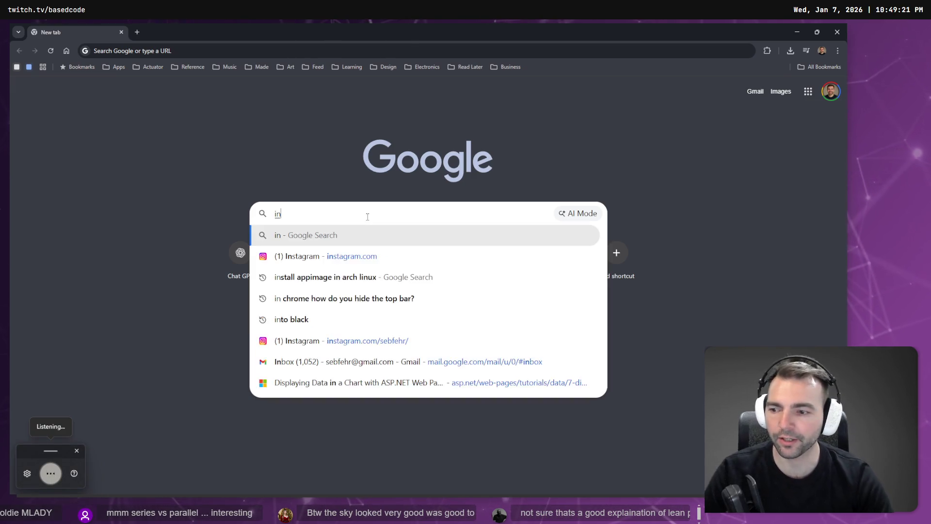
text( blender how do I see surface normals?)
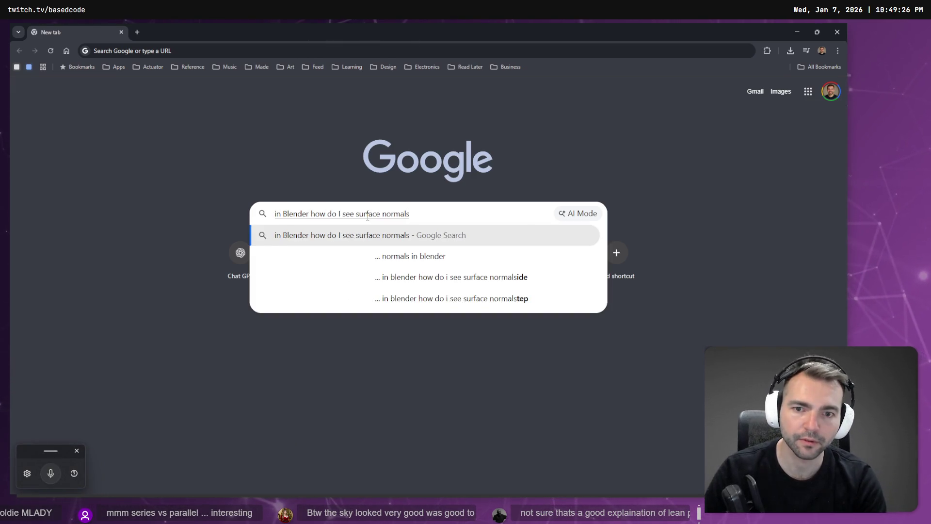
key(Return)
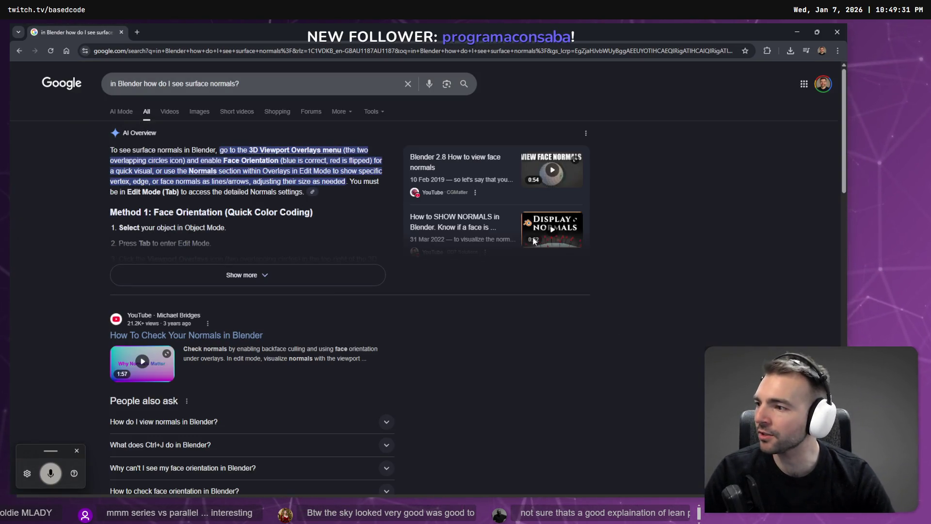
Expand the AI Overview and highlight the Face Orientation steps, then return to Blender
click(300, 276)
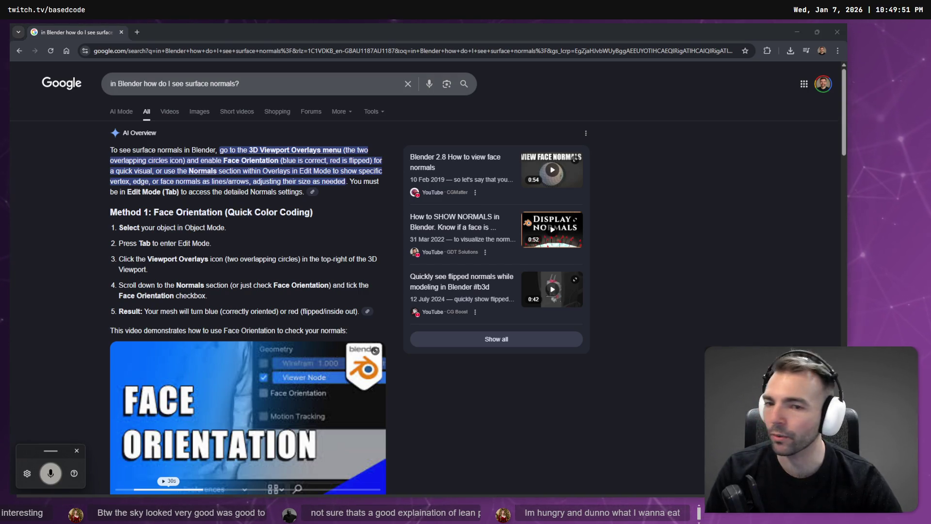
click(294, 235)
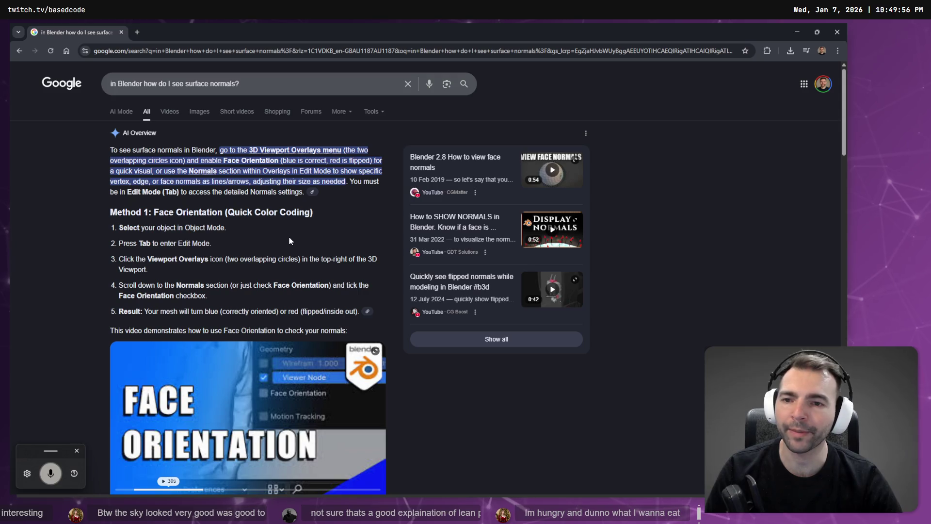
scroll(290, 234, down, 4)
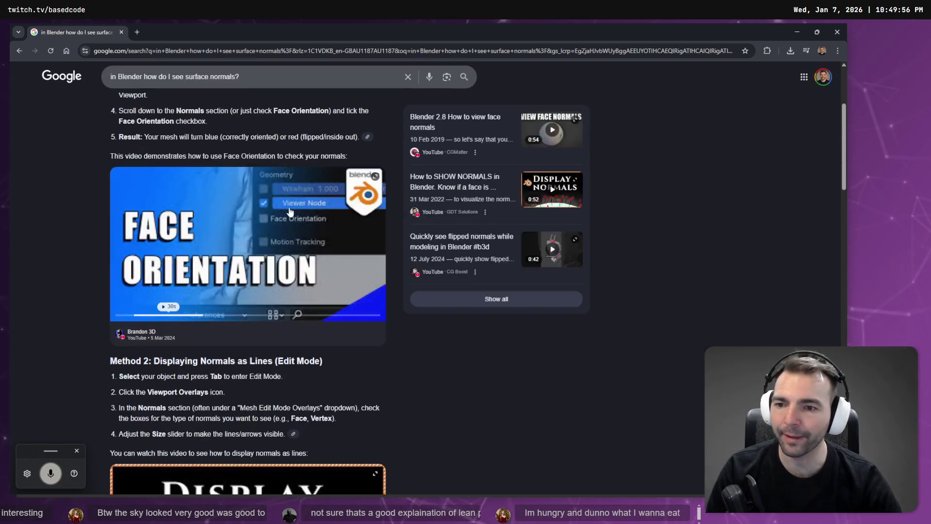
scroll(291, 213, down, 8)
scroll(321, 269, up, 3)
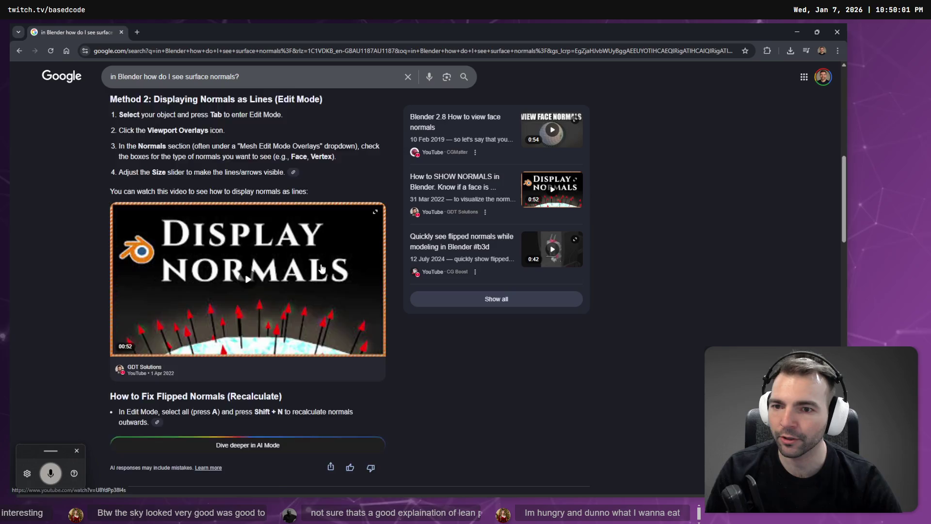
scroll(321, 268, up, 10)
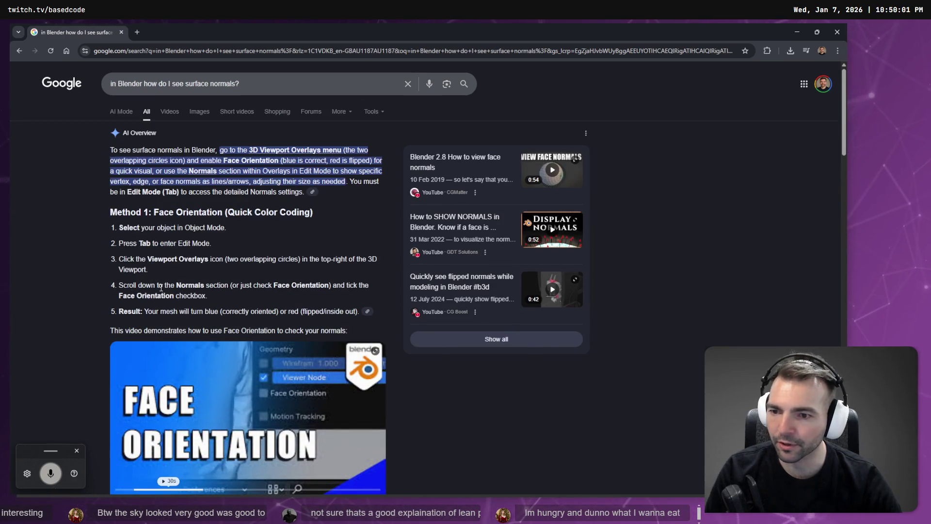
drag(231, 285, 329, 286)
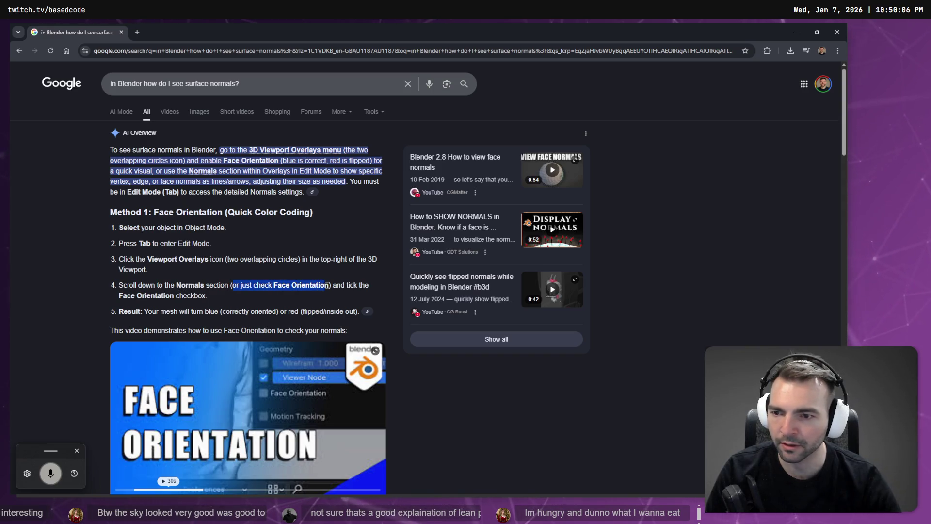
drag(208, 295, 108, 302)
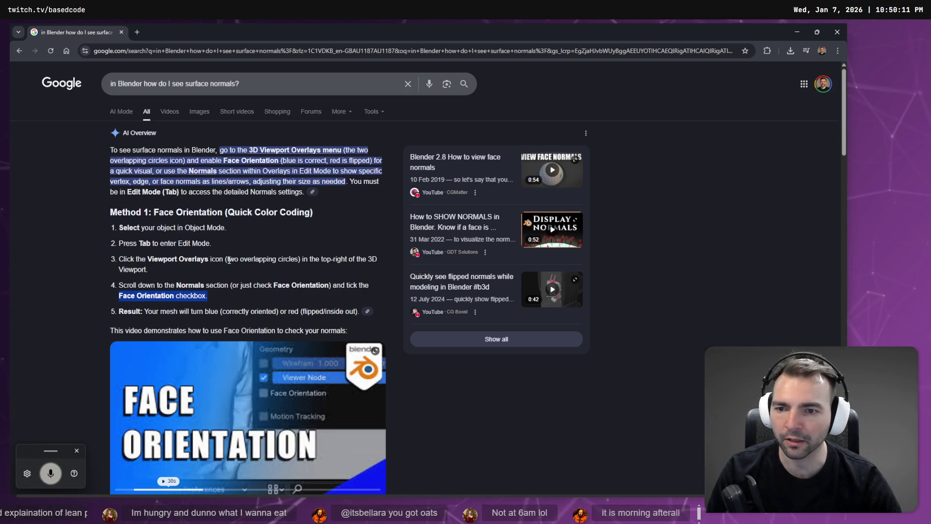
drag(227, 259, 308, 258)
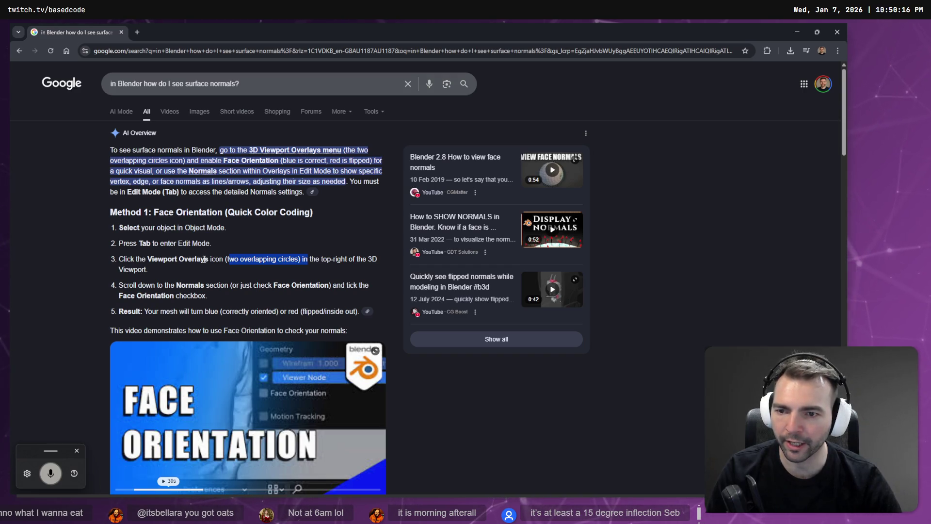
key(alt+Tab)
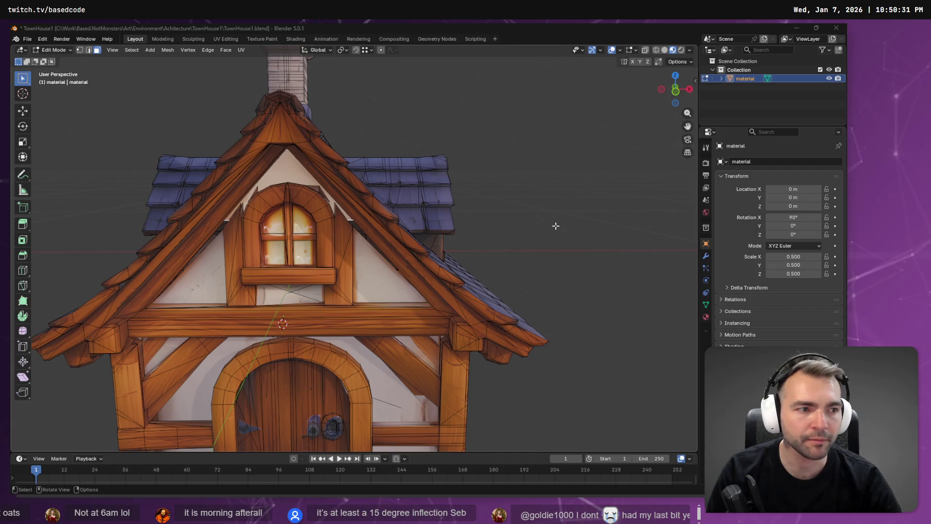
Reread the surface normals guide in Chrome and return to Blender
key(alt+Tab)
scroll(232, 274, down, 2)
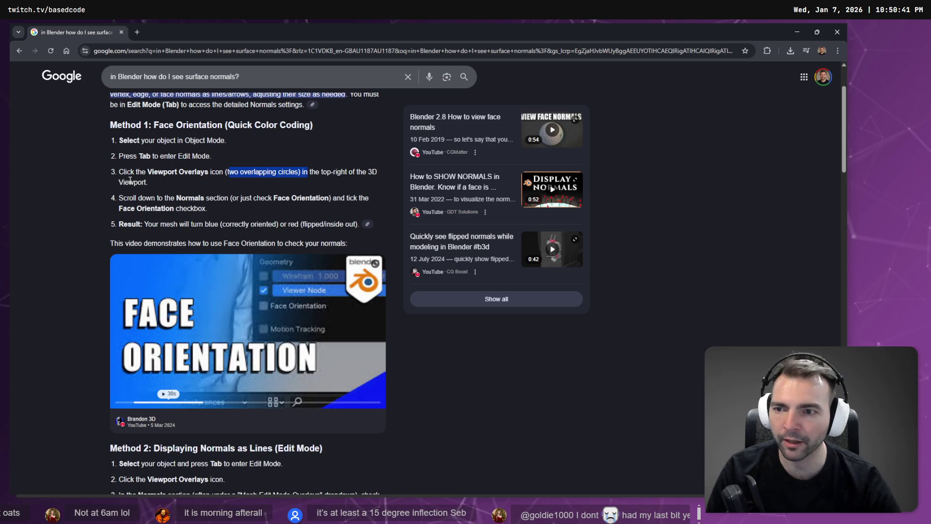
key(alt+Tab)
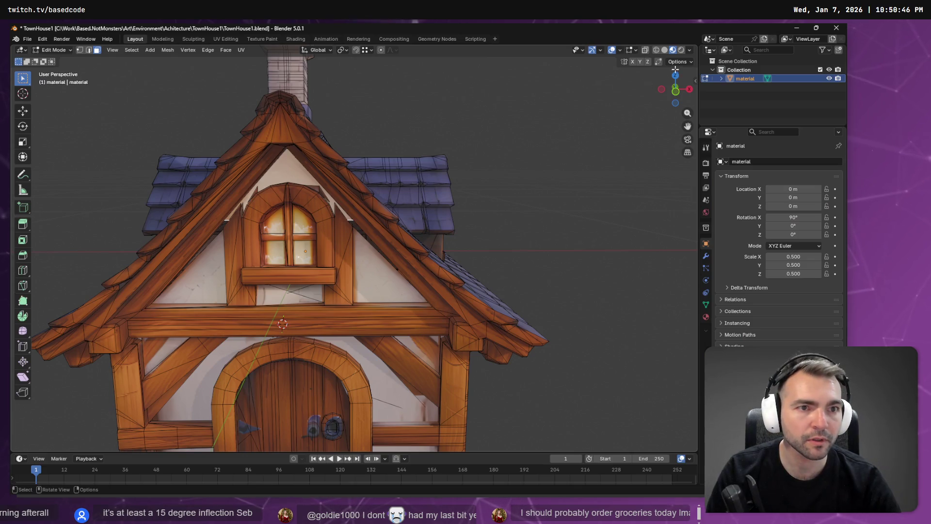
Check the edit-mode options and toggle X-Ray on and off to inspect the house
click(689, 62)
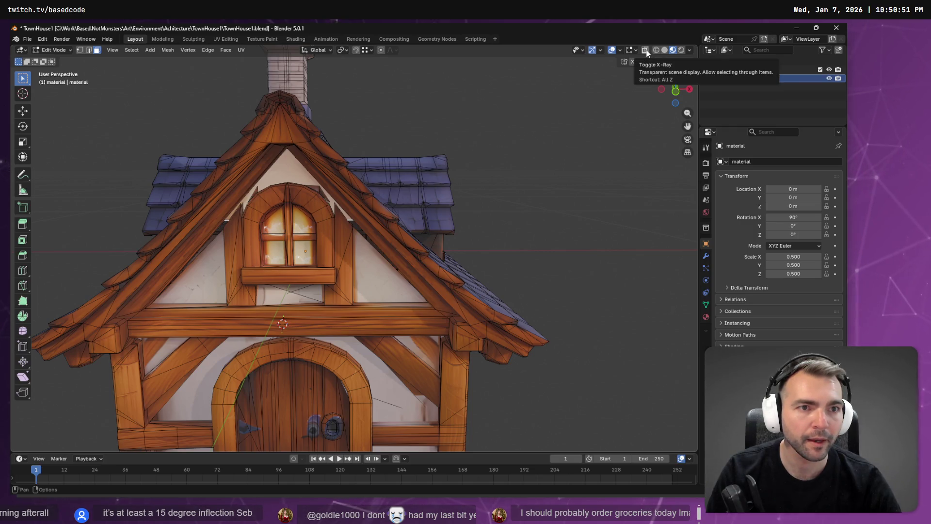
click(646, 50)
click(646, 51)
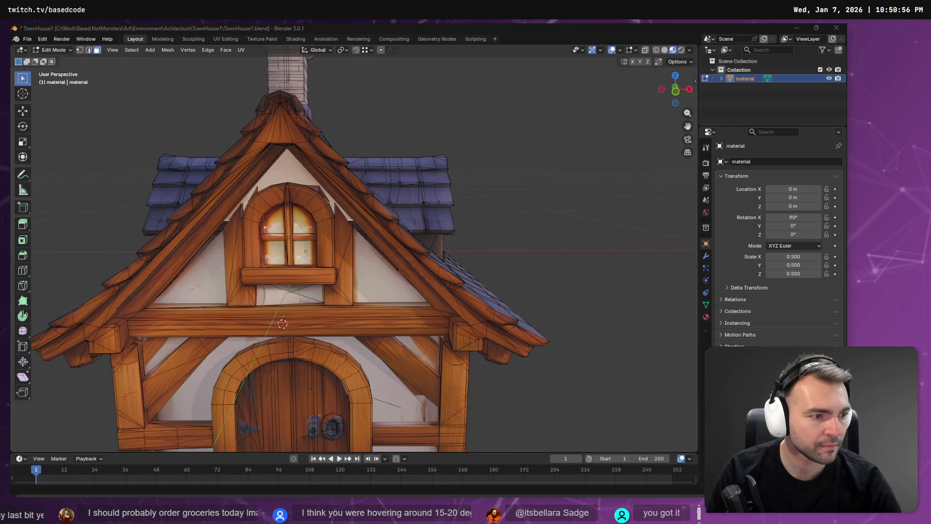
key(alt+Tab)
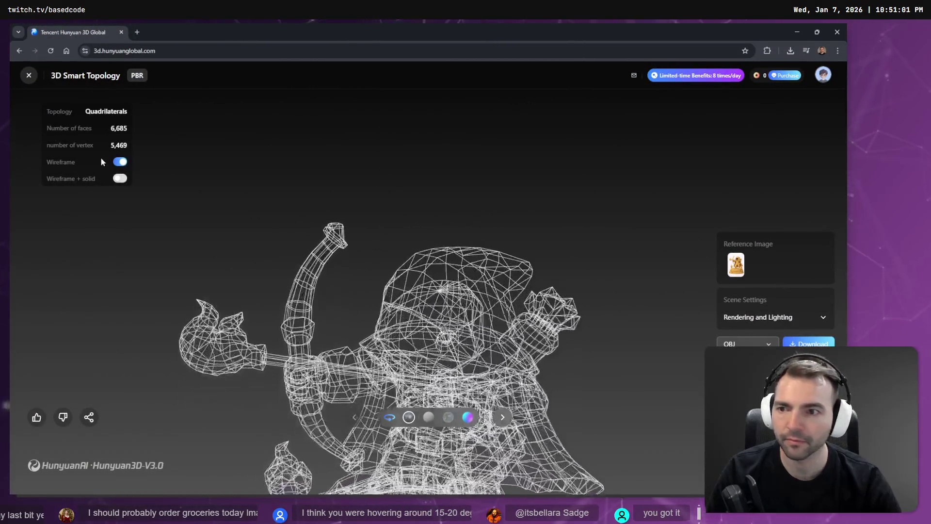
Switch the Hunyuan 3D models to solid view and orbit the archer statue to inspect it
click(121, 162)
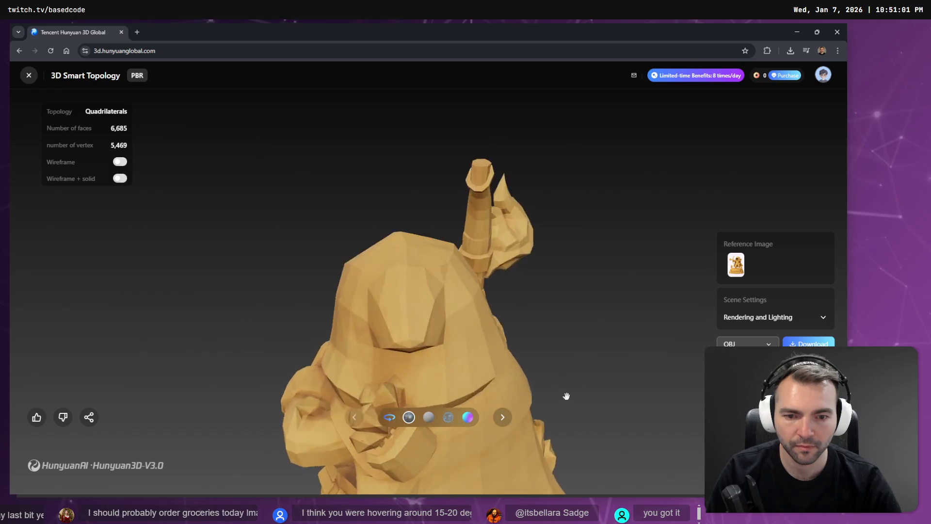
drag(569, 357, 514, 208)
scroll(543, 218, down, 3)
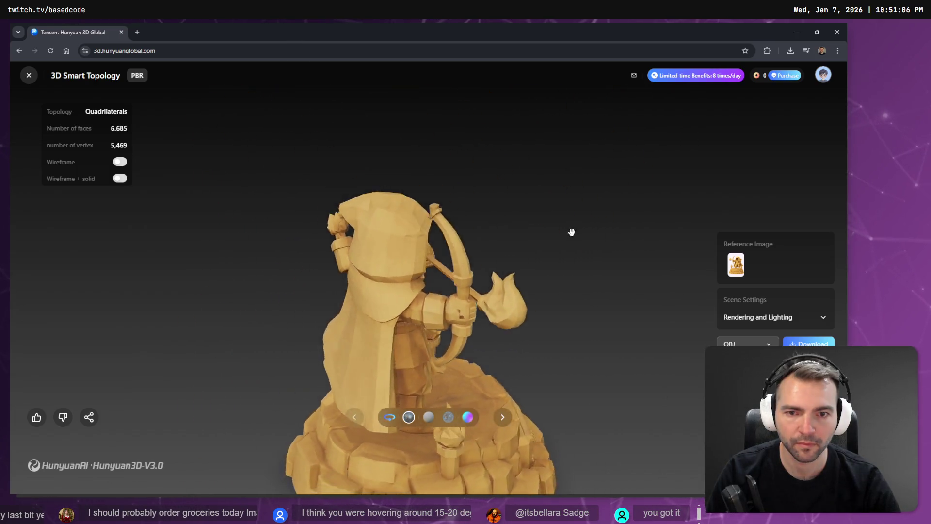
scroll(570, 239, up, 5)
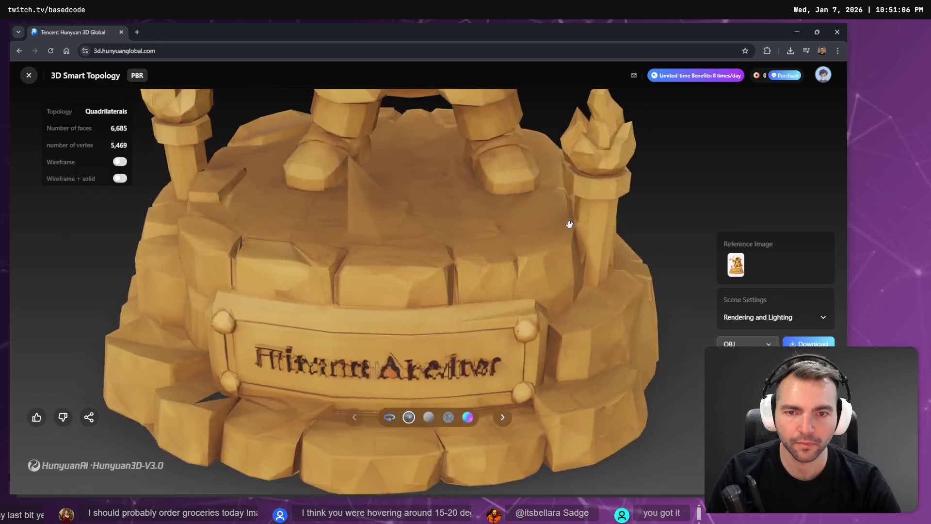
scroll(569, 222, down, 5)
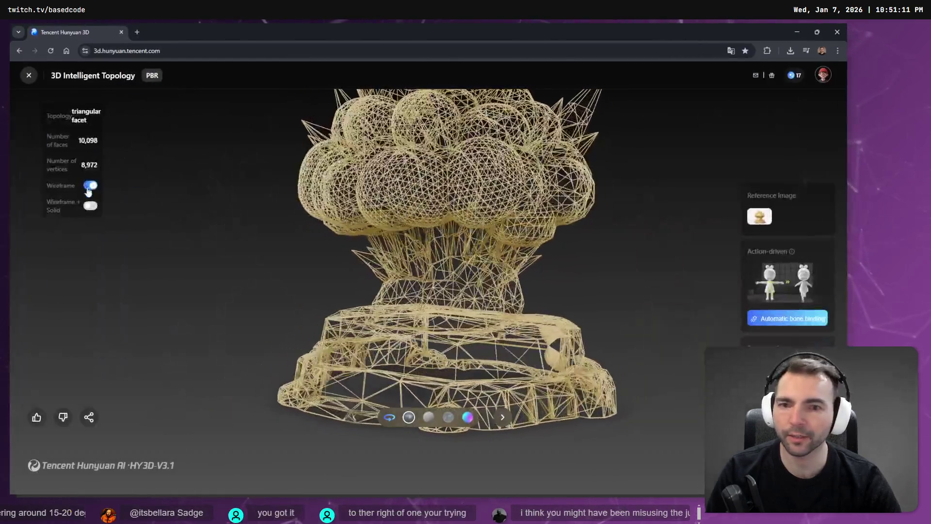
click(90, 185)
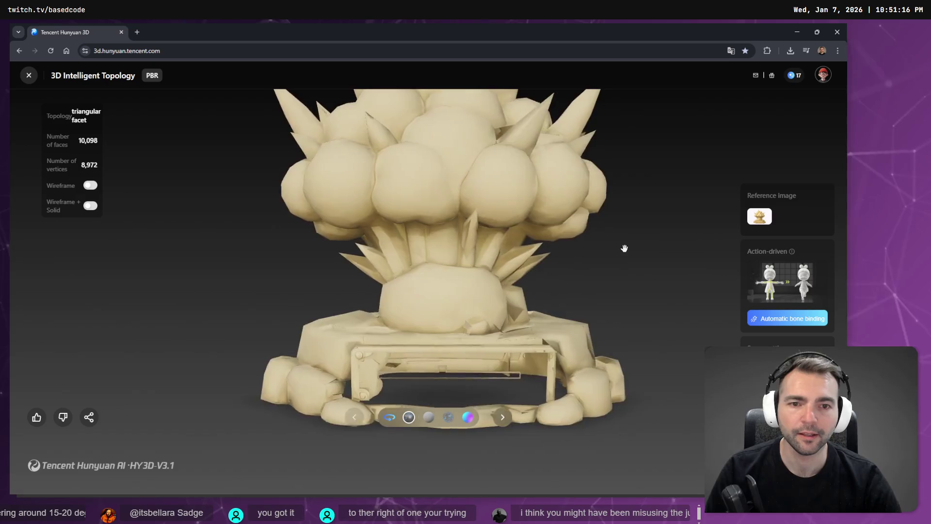
scroll(597, 262, down, 3)
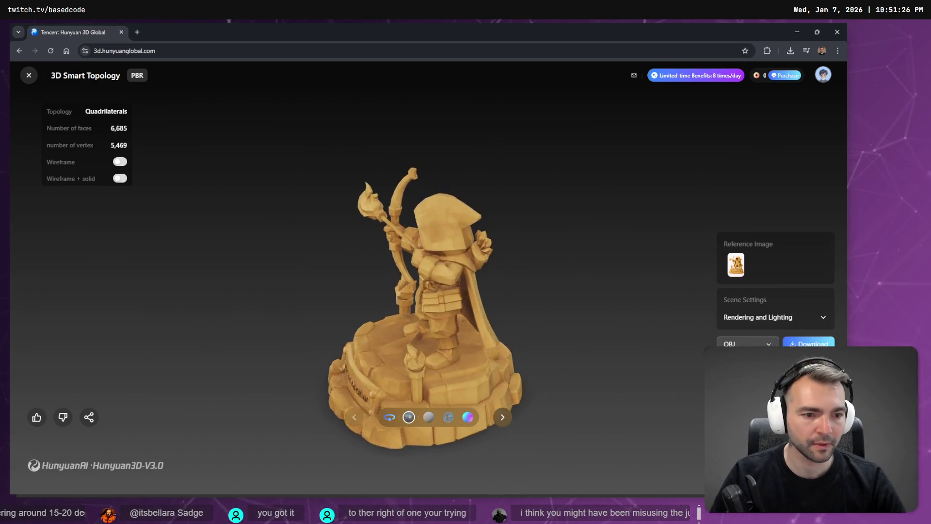
key(alt+Tab)
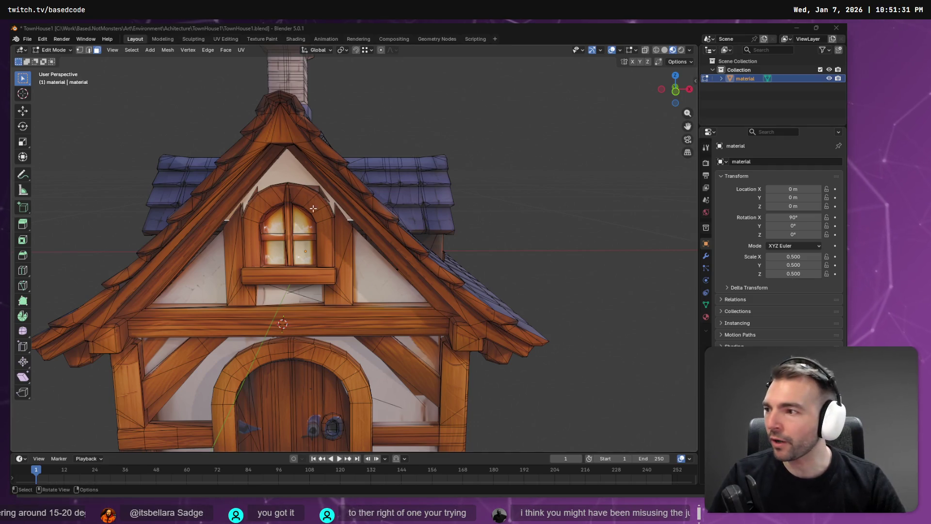
Glance at the normals search results, then open Blender's Mesh Edit Mode Overlays dropdown
click(796, 27)
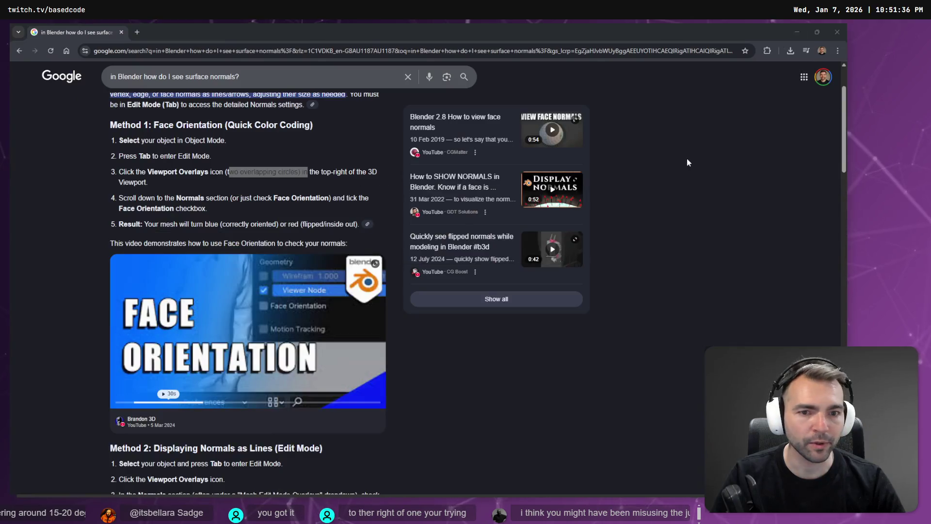
key(alt+Tab)
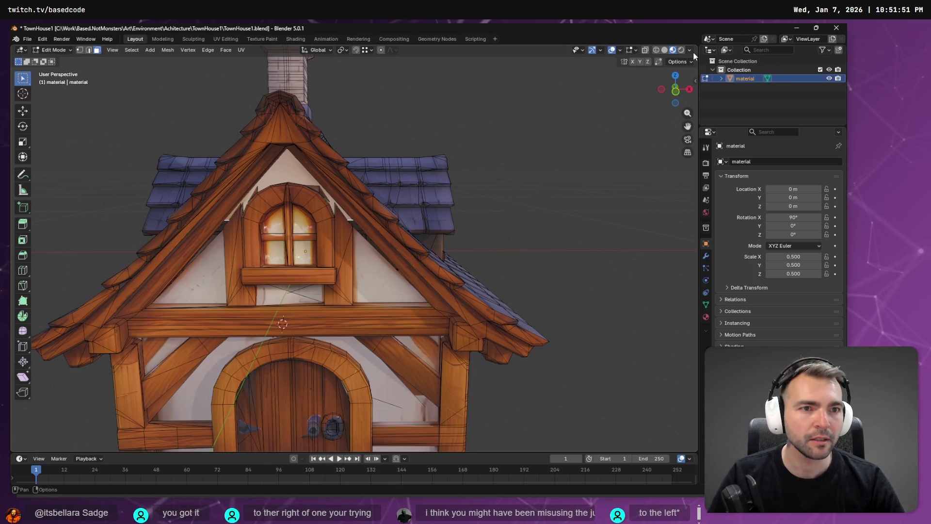
click(636, 49)
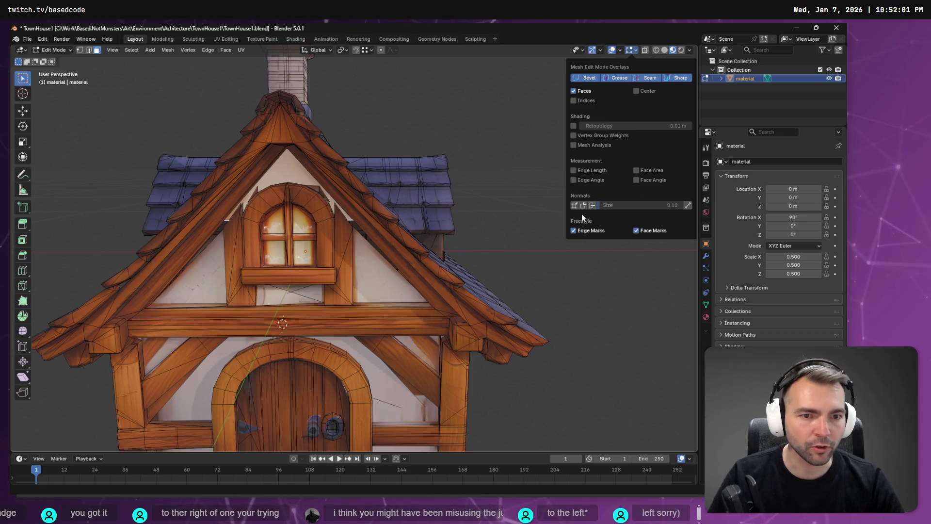
Turn on face normals display and inspect them across the house and roof
click(592, 206)
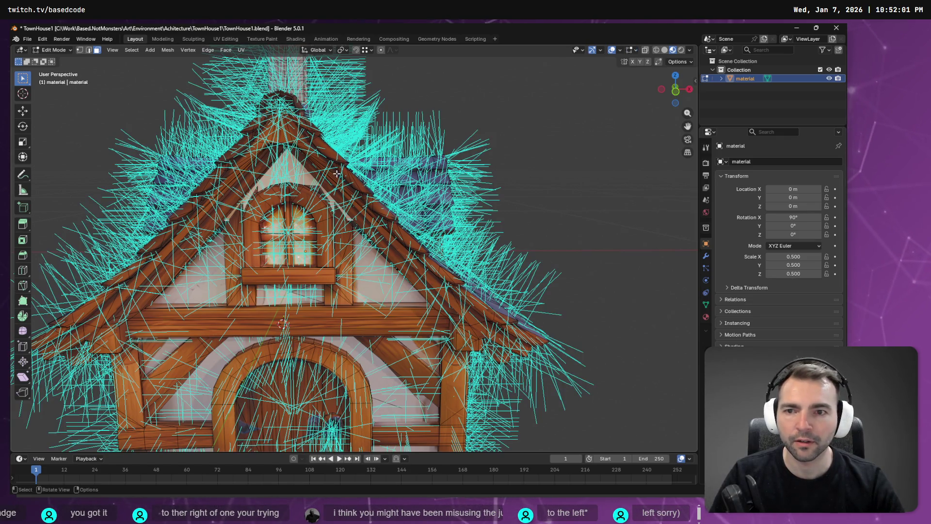
right_click(438, 147)
right_click(467, 122)
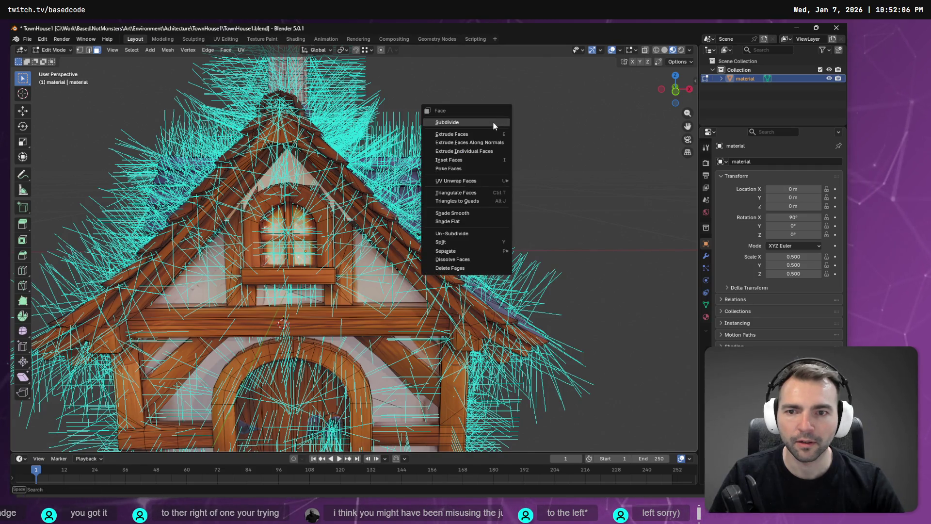
mouse_move(485, 145)
middle_down()
mouse_move(473, 199)
mouse_move(499, 199)
mouse_move(469, 165)
middle_up()
scroll(469, 162, up, 5)
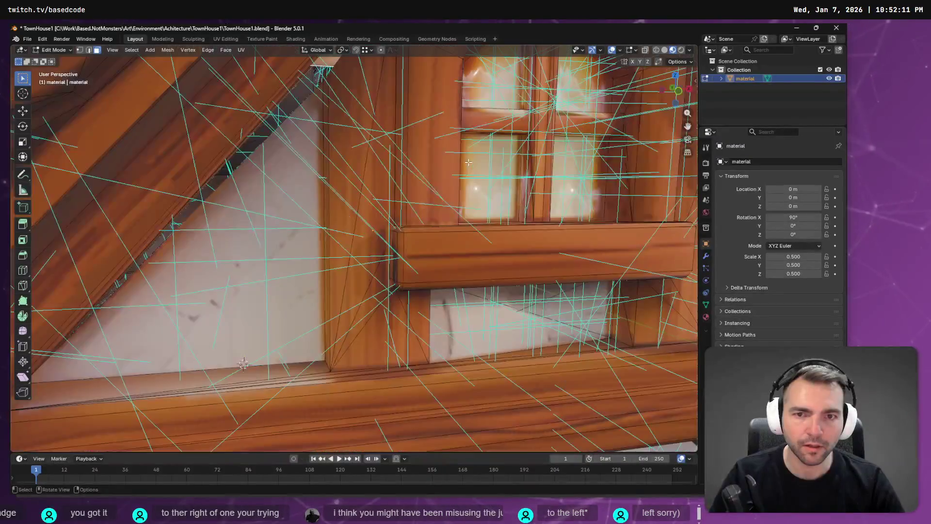
scroll(469, 160, down, 5)
scroll(471, 203, up, 3)
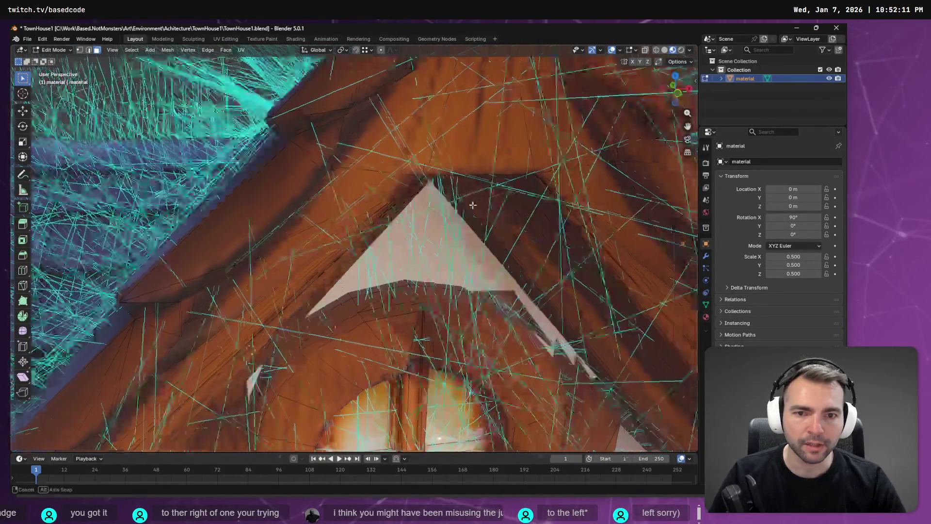
key(Home)
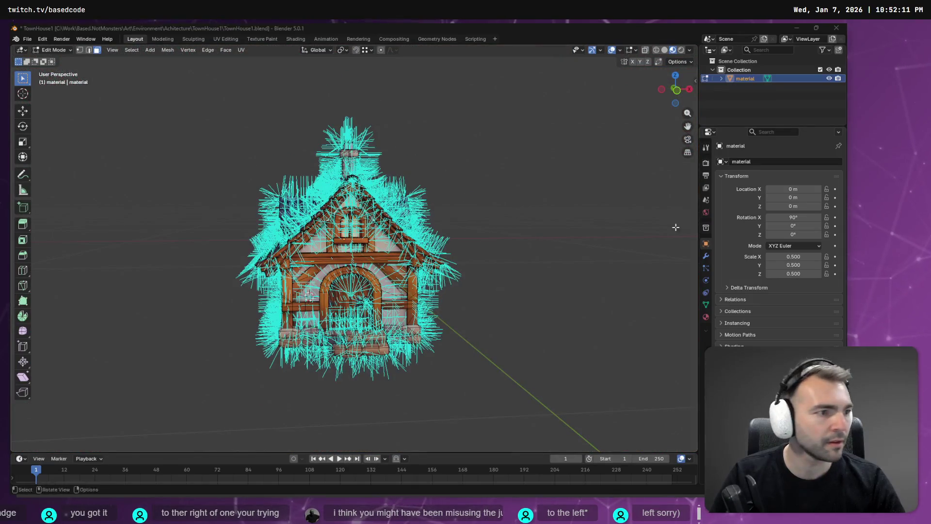
key(alt+Tab)
key(alt+Tab)
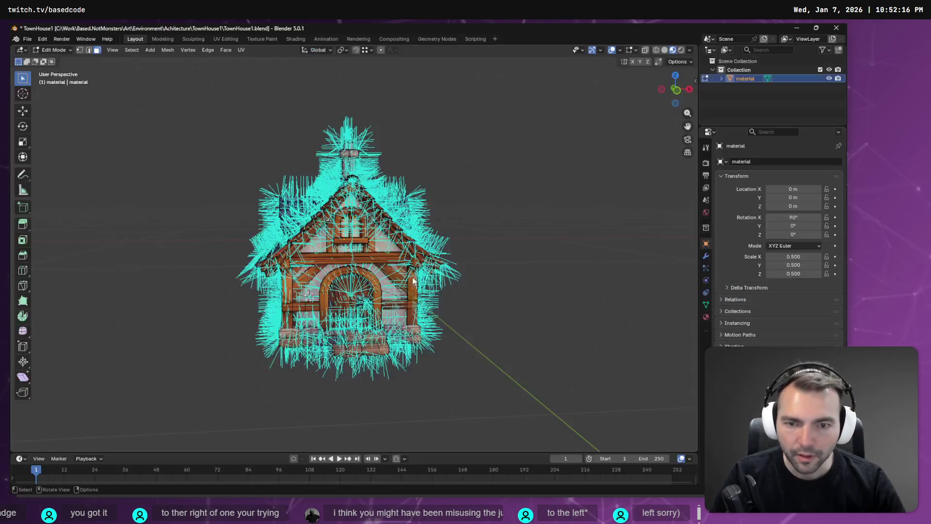
scroll(315, 324, up, 5)
scroll(302, 360, down, 2)
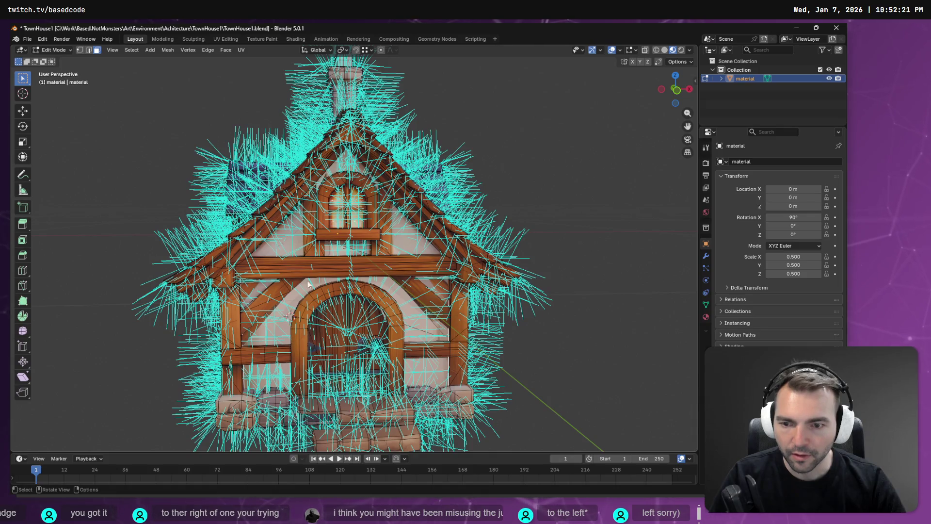
Run Flip Normals through the F3 search and save TownHouse1.blend
key(F3)
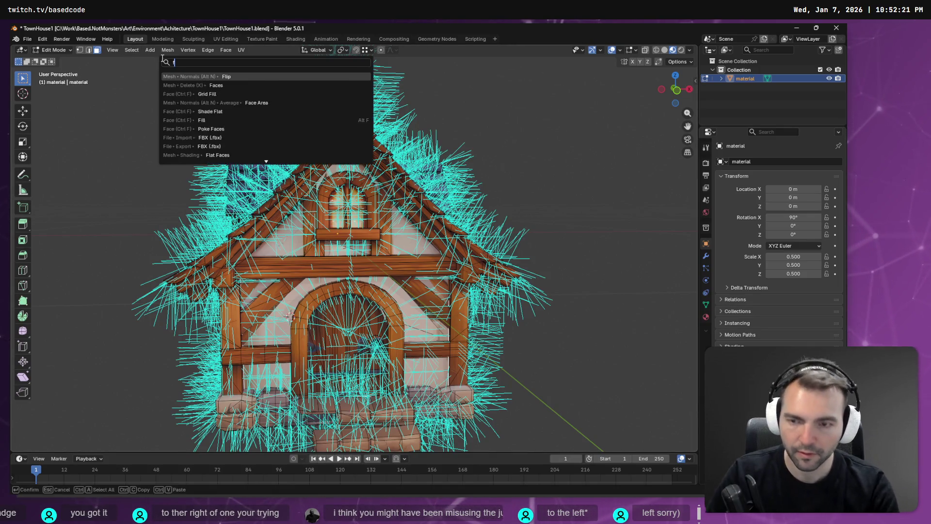
text(flip)
key(Return)
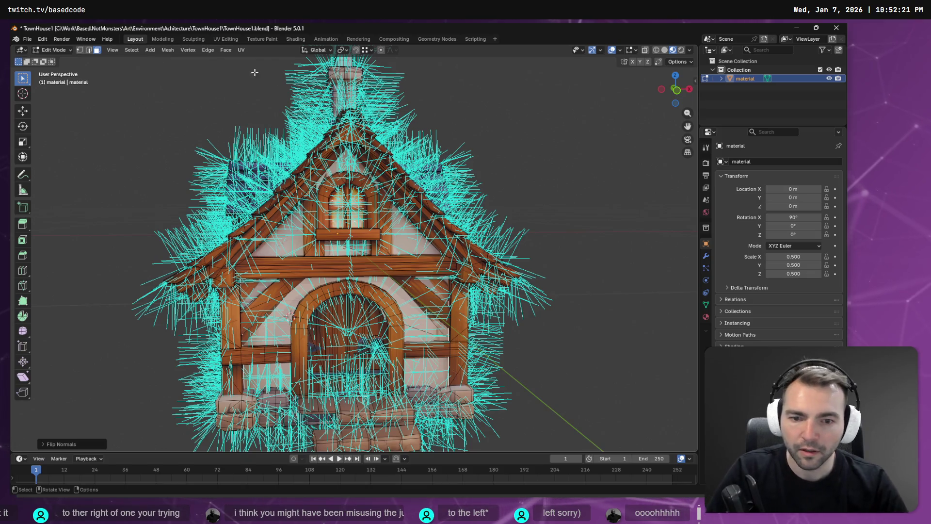
key(ctrl+s)
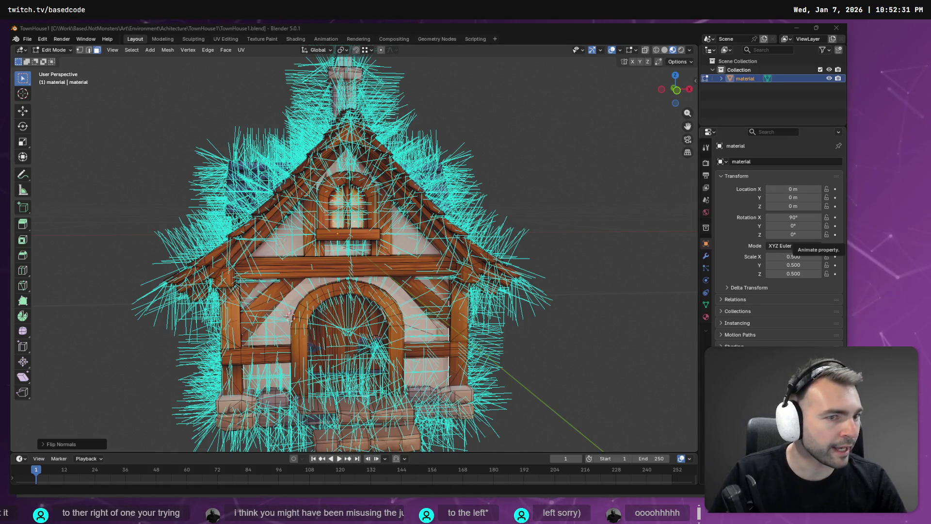
key(alt+Tab)
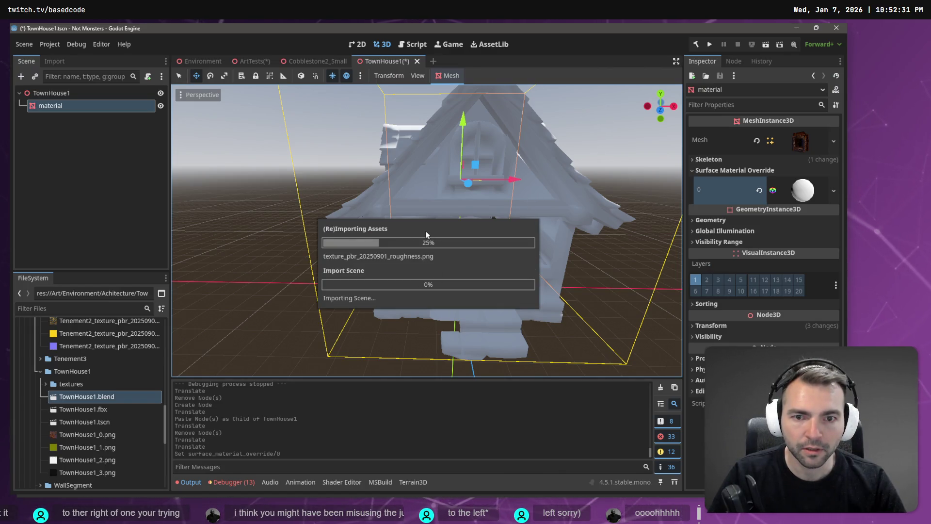
Orbit around the reimported white house in Godot to inspect its roof
mouse_move(429, 261)
middle_down()
mouse_move(514, 238)
mouse_move(306, 240)
middle_up()
scroll(307, 240, up, 3)
mouse_move(406, 236)
middle_down()
mouse_move(429, 234)
mouse_move(417, 246)
mouse_move(686, 246)
mouse_move(257, 242)
mouse_move(241, 208)
mouse_move(329, 236)
mouse_move(212, 243)
mouse_move(251, 248)
mouse_move(208, 242)
mouse_move(254, 258)
mouse_move(257, 271)
mouse_move(257, 259)
middle_up()
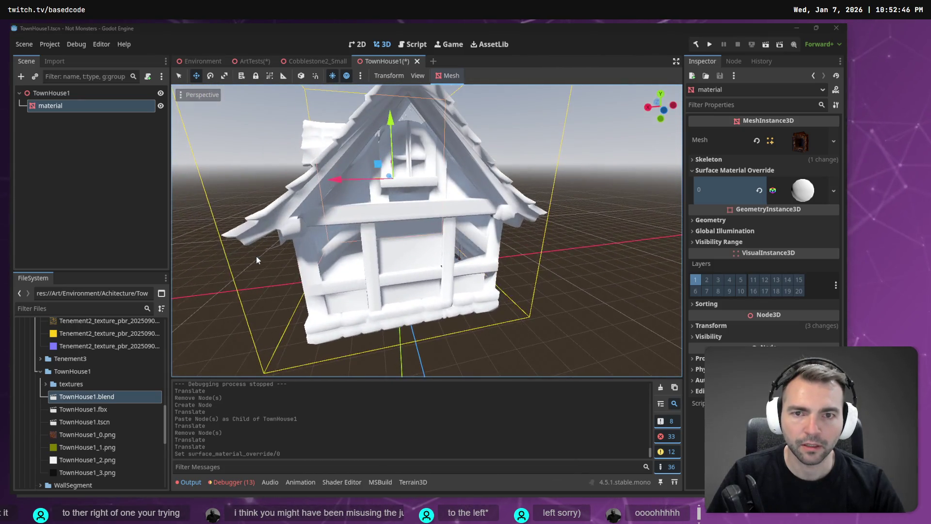
key(alt+Tab)
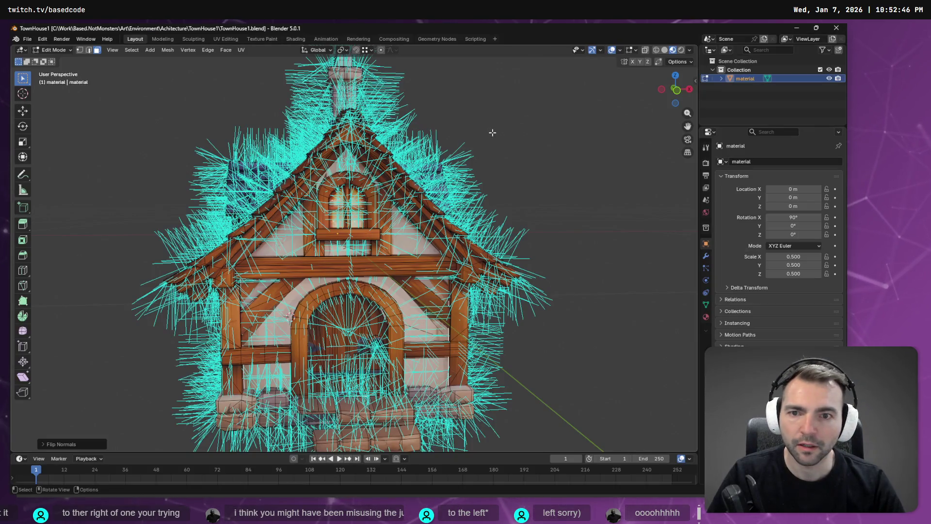
Turn on the normals overlay and inspect the TownHouse1 mesh from its sides in Edit Mode
right_click(494, 124)
key(Tab)
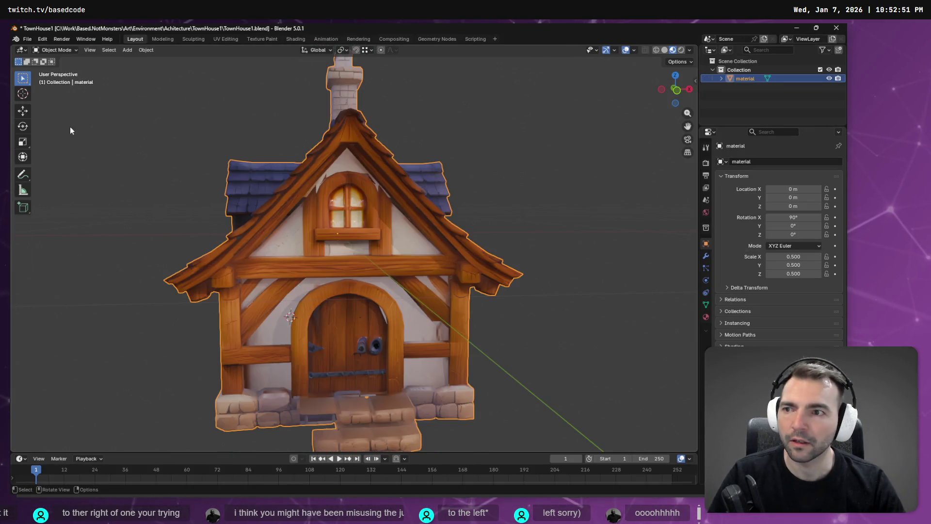
mouse_move(393, 190)
middle_down()
mouse_move(437, 184)
mouse_move(410, 180)
mouse_move(411, 189)
middle_up()
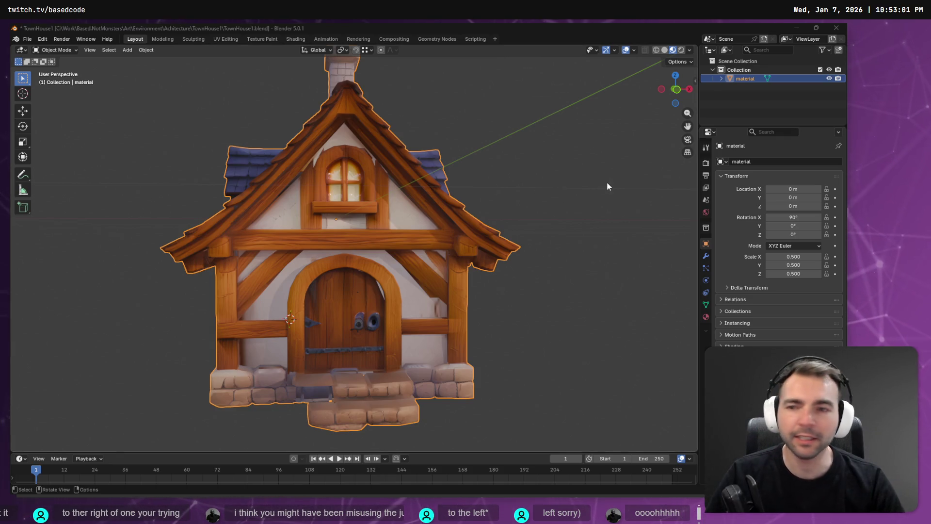
click(634, 50)
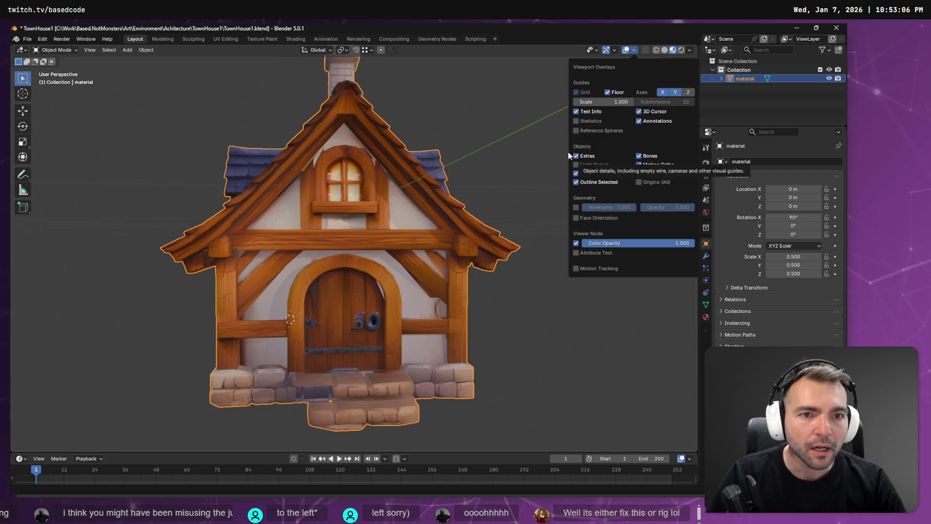
key(Tab)
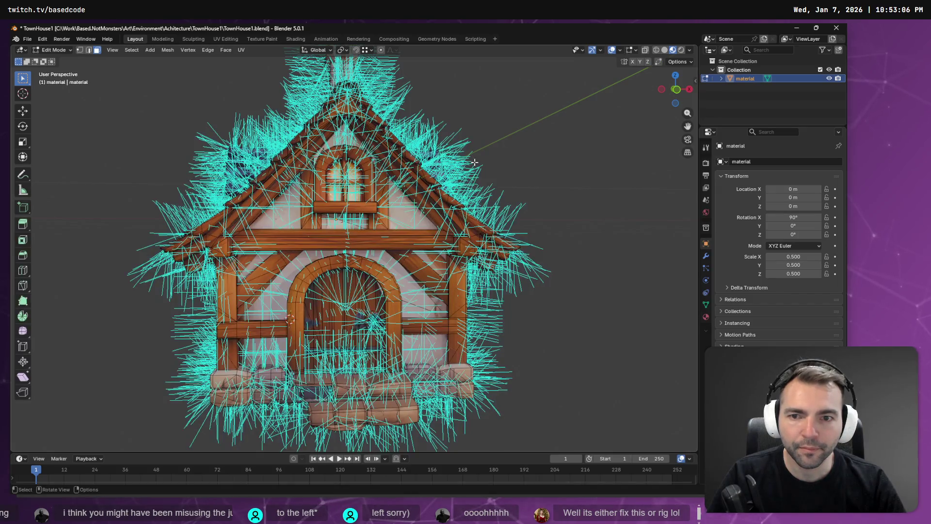
middle_drag(474, 162, 543, 165)
scroll(546, 165, up, 5)
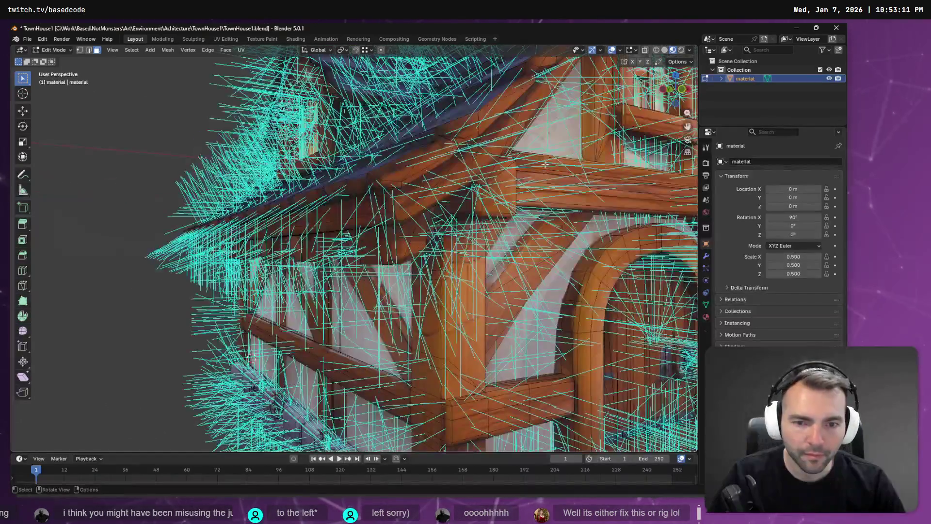
scroll(518, 290, down, 5)
scroll(600, 276, up, 5)
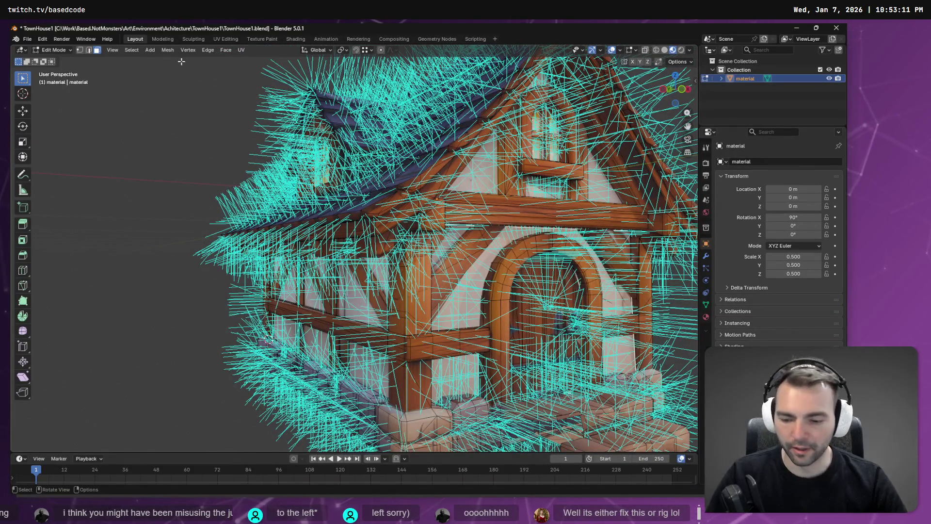
Circle-select the stray plane and move it out of the house, then return to Godot
key(F3)
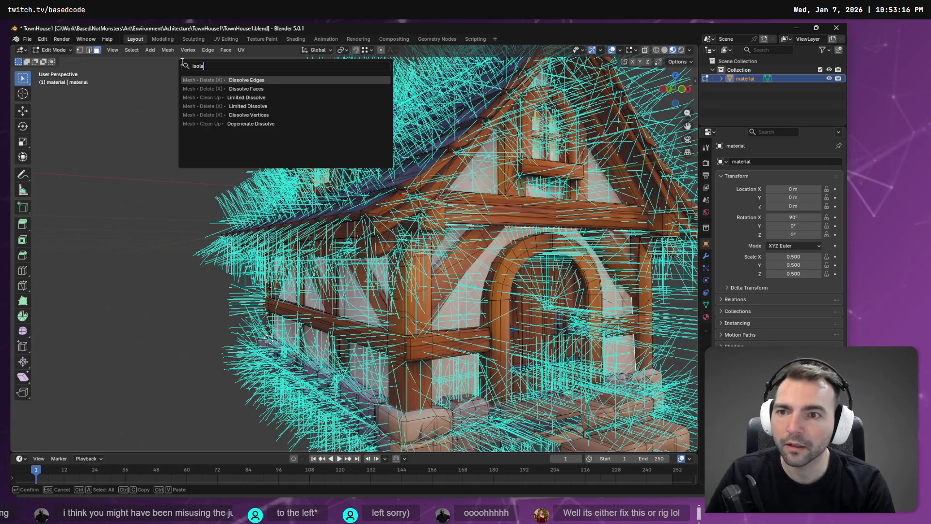
key(Escape)
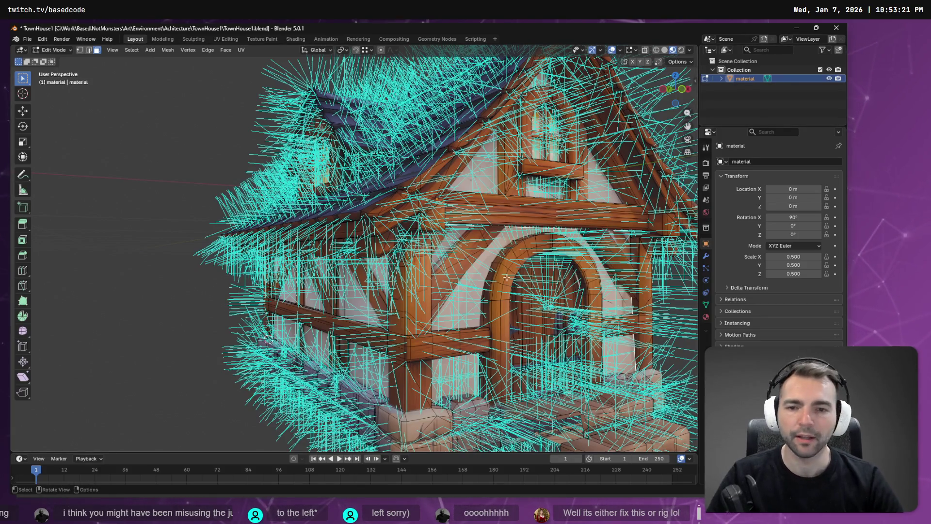
scroll(574, 330, down, 5)
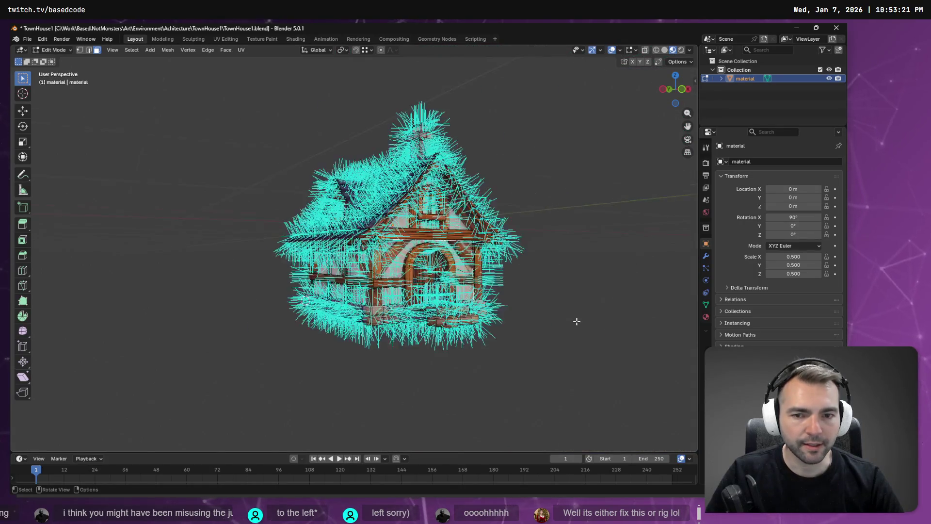
key(c)
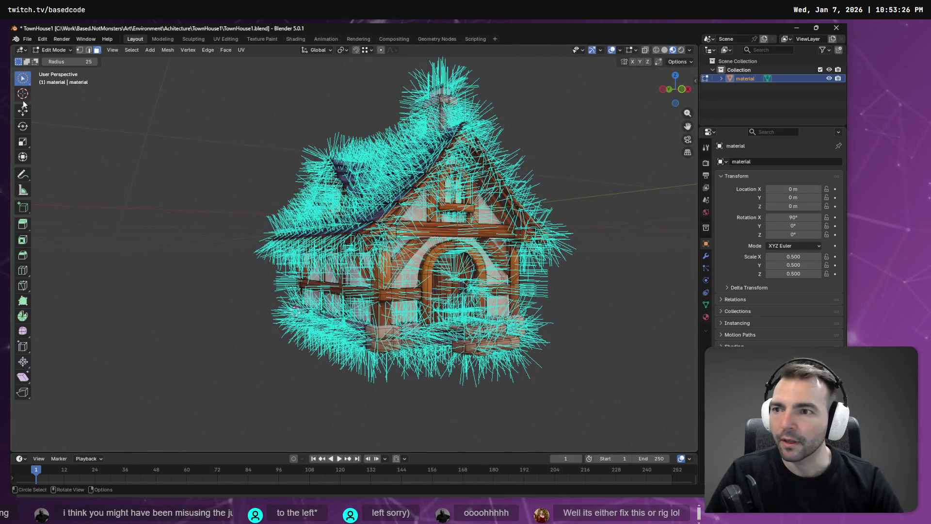
mouse_move(426, 272)
mouse_down()
mouse_move(468, 261)
mouse_move(554, 293)
mouse_move(581, 289)
mouse_move(554, 300)
mouse_up()
middle_drag(554, 300, 581, 306)
mouse_move(672, 225)
middle_down()
mouse_move(521, 228)
mouse_move(607, 220)
mouse_move(226, 116)
middle_up()
key(alt+Tab)
Reimport TownHouse1.blend and TownHouse1.fbx from the FileSystem dock
right_click(57, 105)
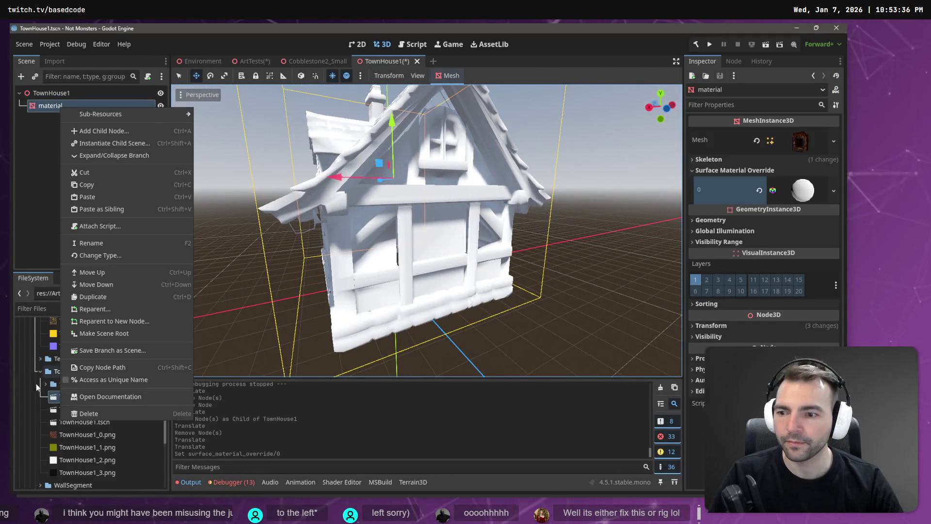
right_click(81, 400)
right_click(82, 398)
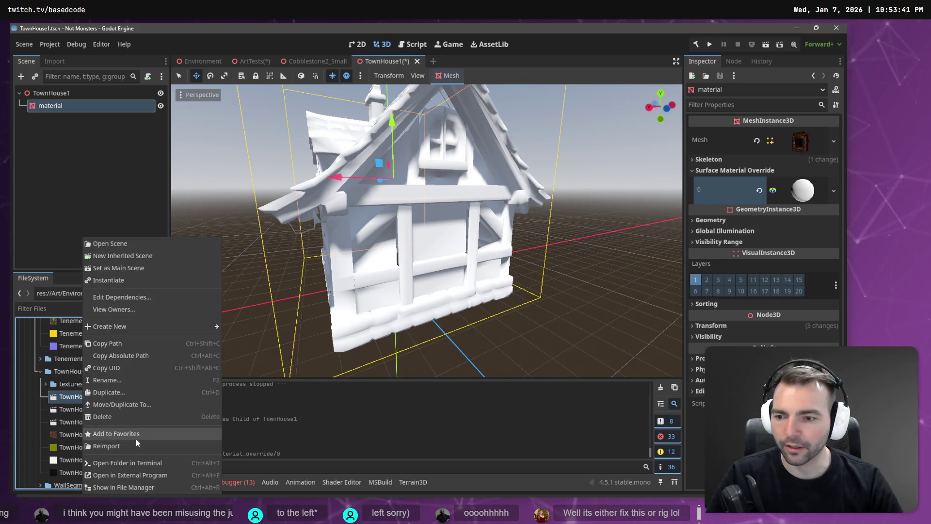
click(137, 444)
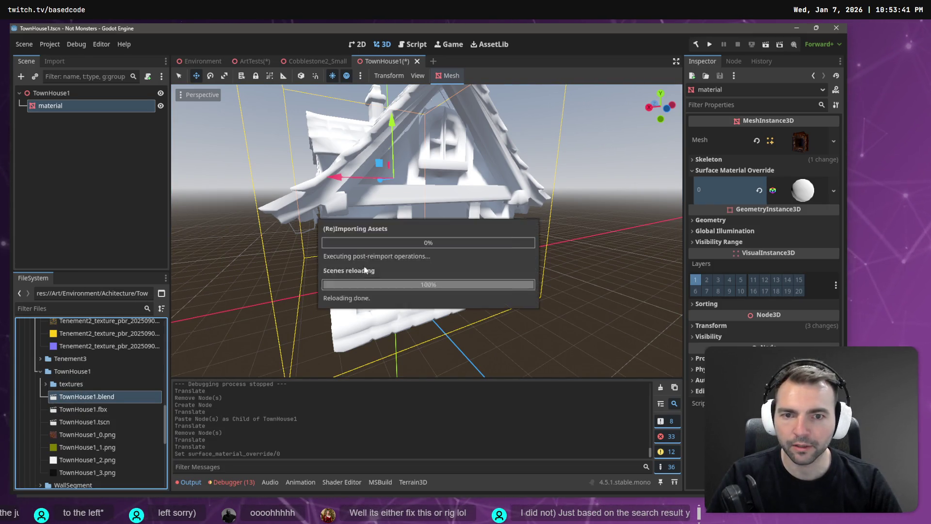
right_click(93, 410)
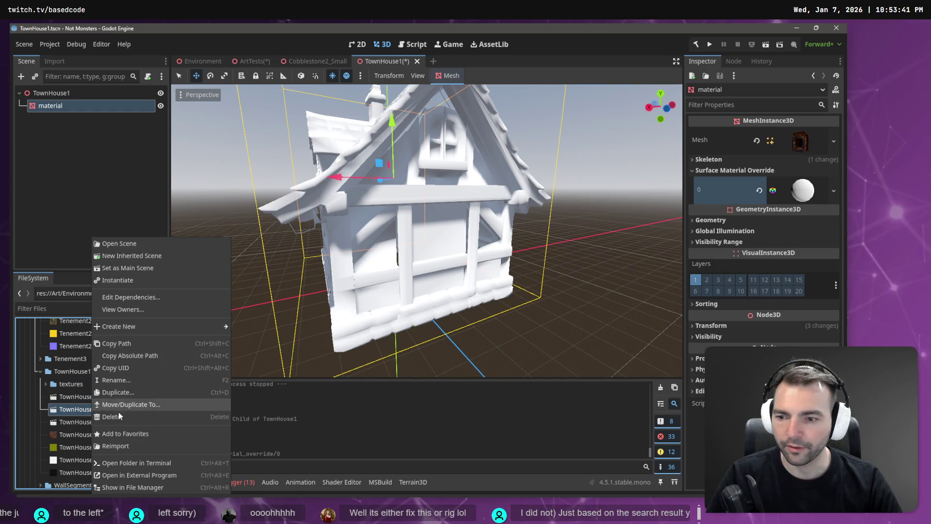
click(137, 447)
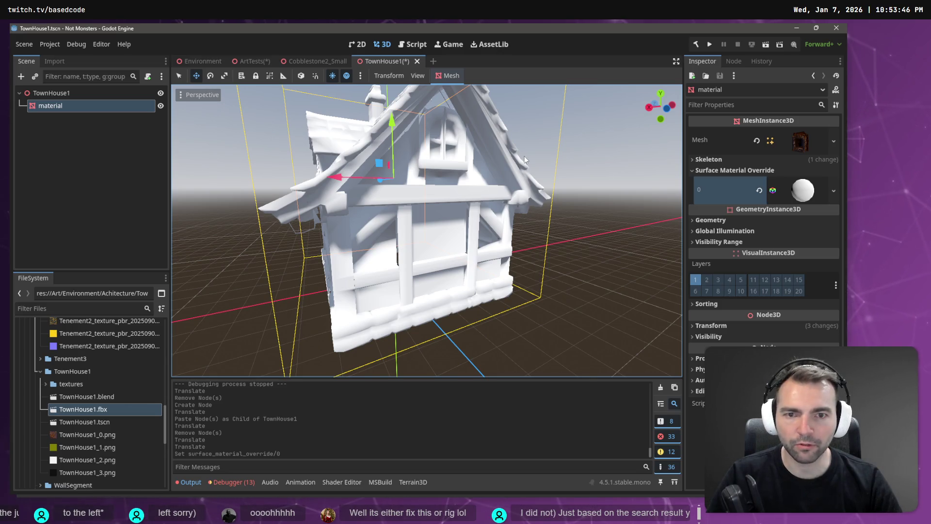
Clear Surface Material Override slot 0 so TownHouse1 shows its textures, then open ArtTests
mouse_move(525, 155)
middle_down()
mouse_move(425, 184)
mouse_move(467, 179)
mouse_move(317, 175)
mouse_move(573, 176)
mouse_move(414, 173)
mouse_move(503, 208)
mouse_move(580, 210)
mouse_move(455, 191)
mouse_move(607, 213)
mouse_move(446, 199)
mouse_move(460, 177)
middle_up()
scroll(453, 191, down, 4)
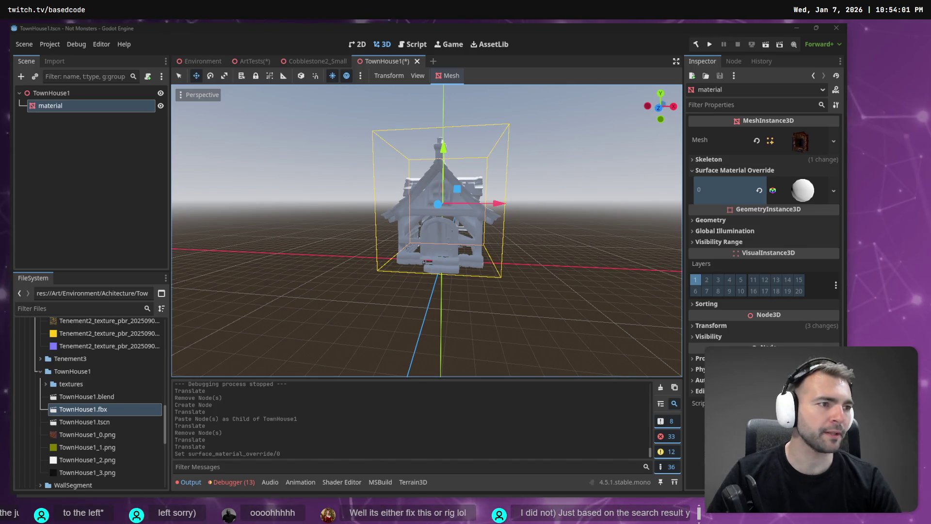
key(alt+Tab)
key(alt+Tab)
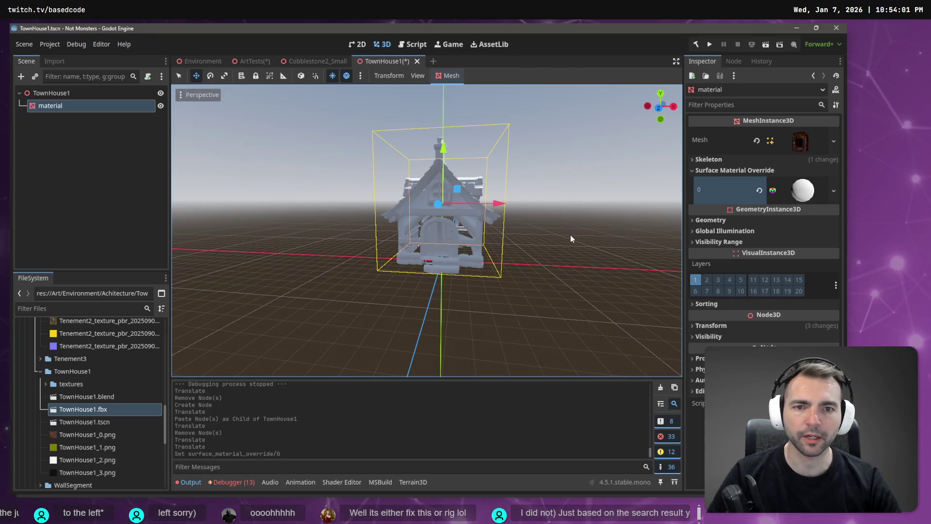
click(834, 191)
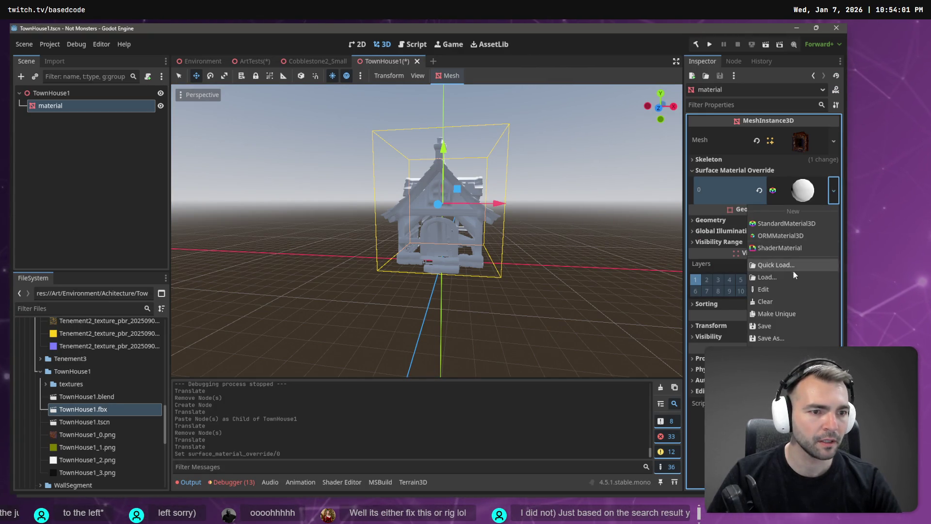
click(754, 194)
click(759, 190)
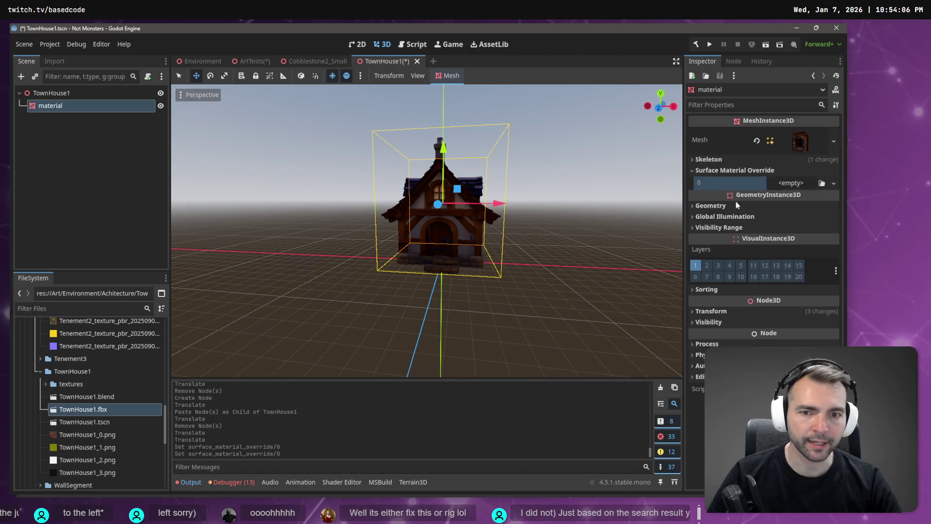
mouse_move(554, 211)
middle_down()
mouse_move(595, 227)
mouse_move(546, 229)
middle_up()
scroll(548, 228, up, 5)
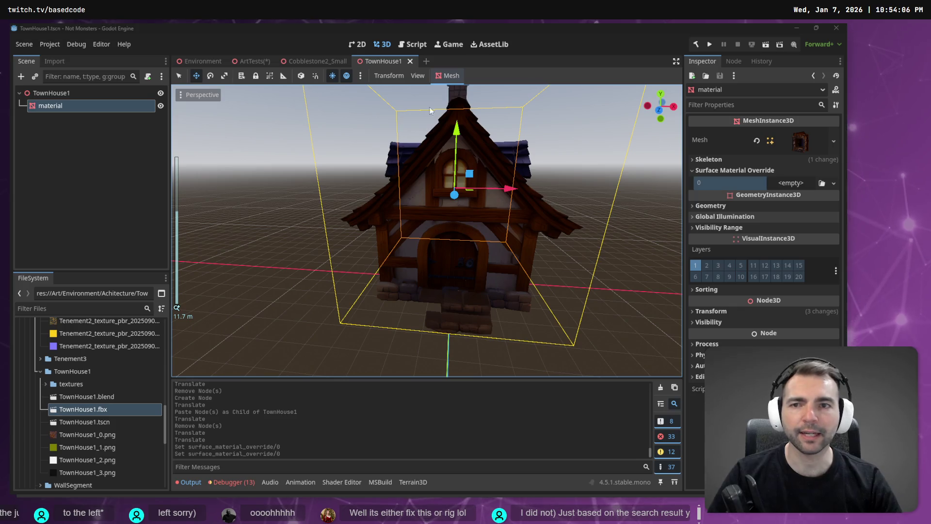
click(253, 61)
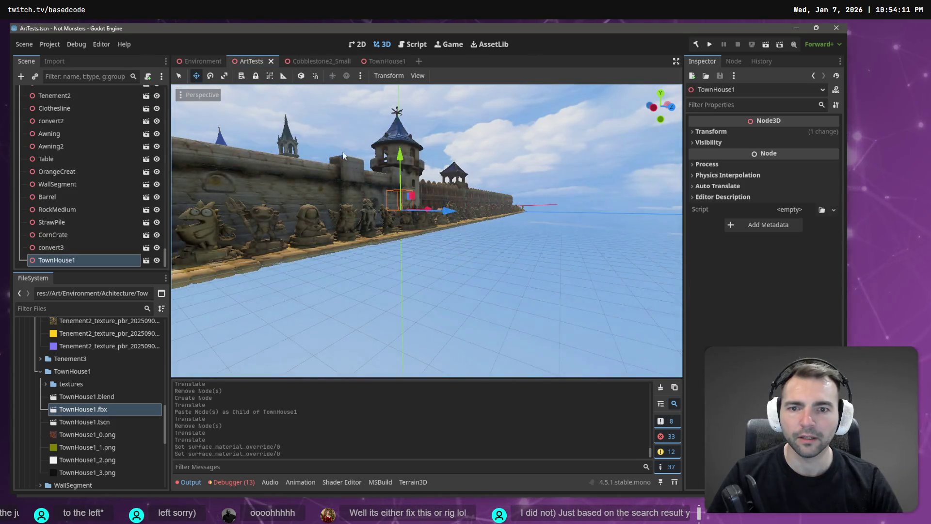
Open the Environment scene and fly up to an overview of the town
key(KP_1)
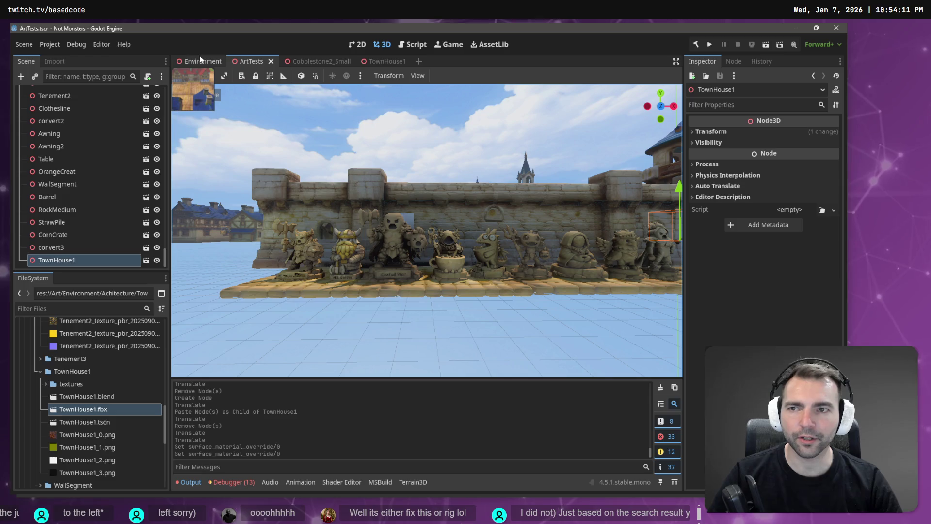
click(200, 57)
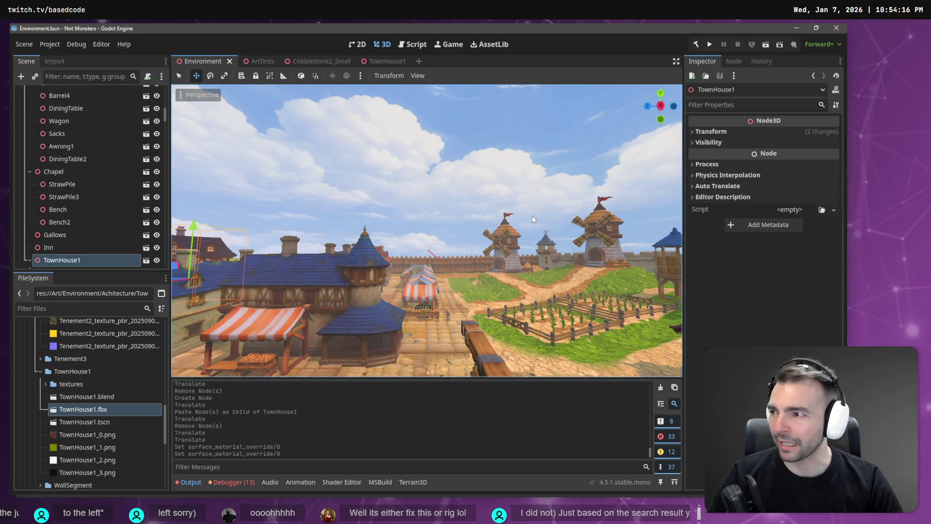
right_drag(531, 215, 532, 215)
scroll(532, 216, up, 3)
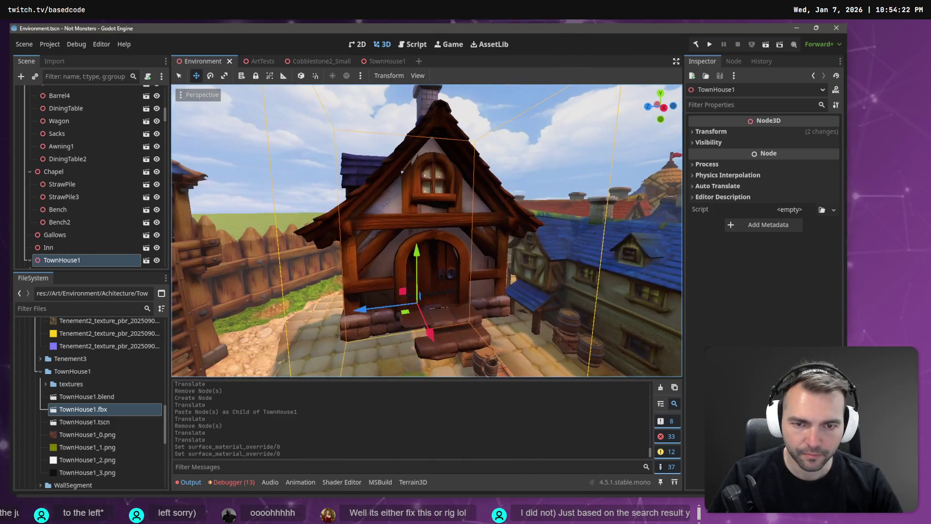
right_drag(402, 172, 633, 340)
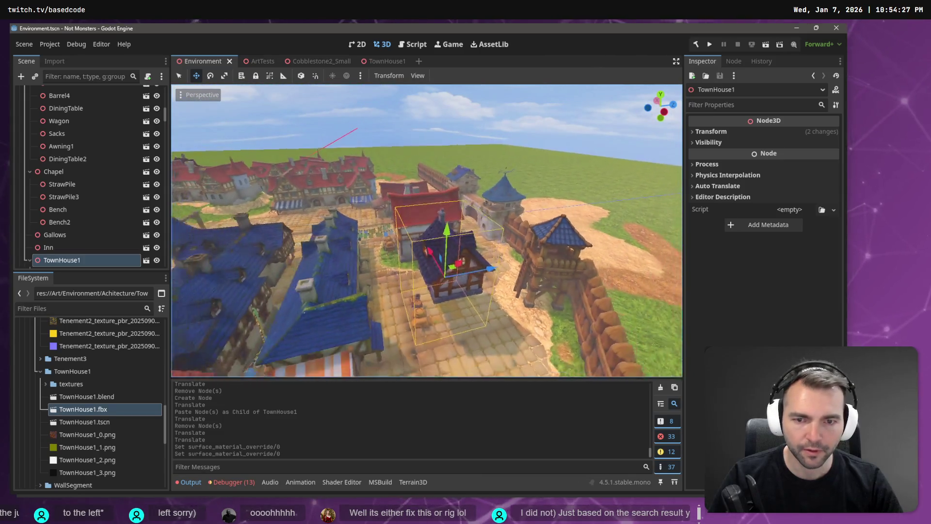
right_drag(510, 139, 511, 138)
Check TownHouse1, then try lowering it along Y in Environment and undo the move
click(384, 62)
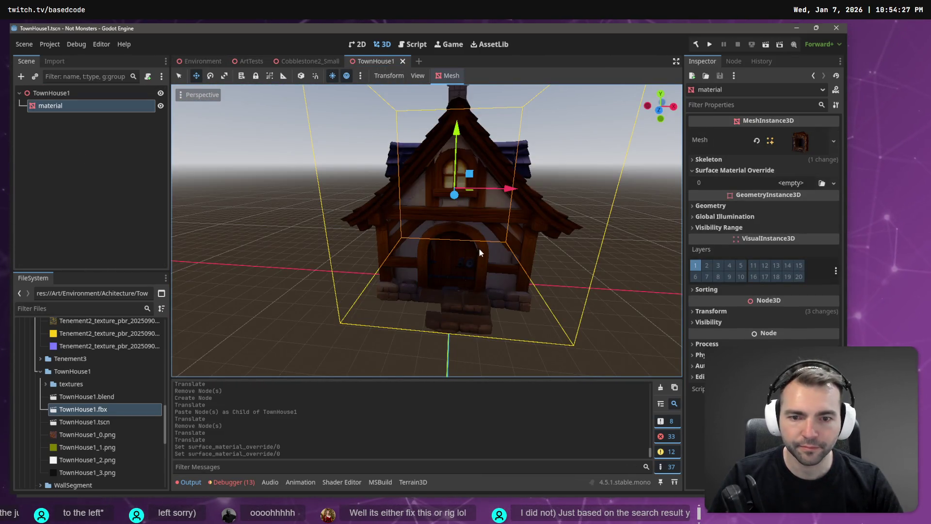
mouse_move(479, 249)
middle_down()
mouse_move(497, 229)
mouse_move(563, 220)
middle_up()
key(alt+Tab)
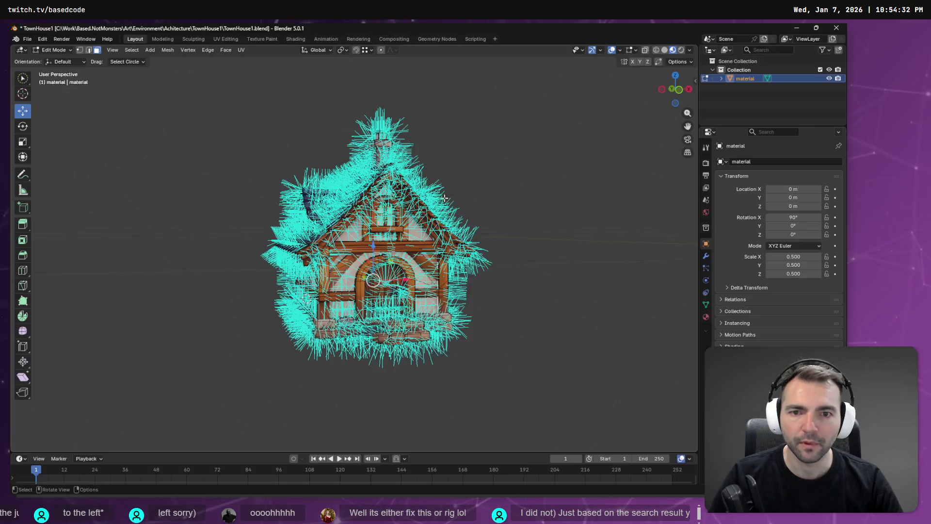
key(alt+Tab)
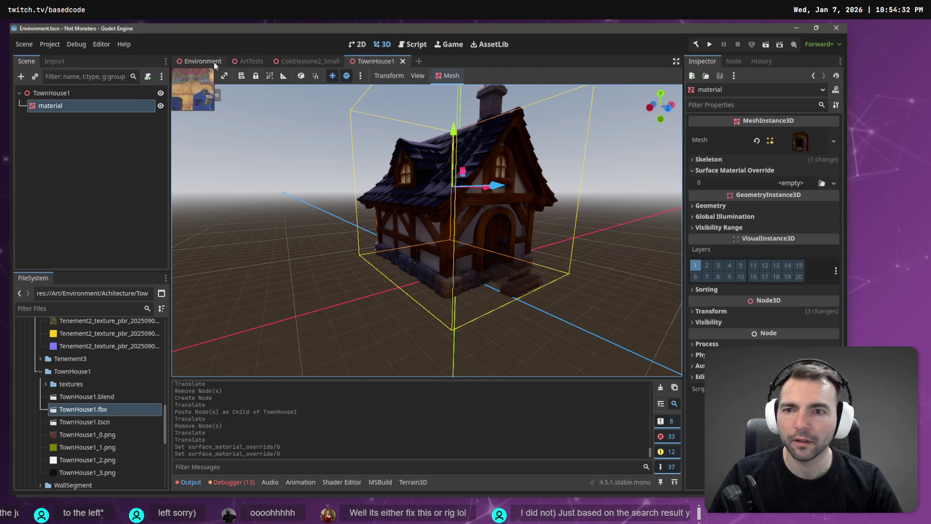
key(ctrl+Tab)
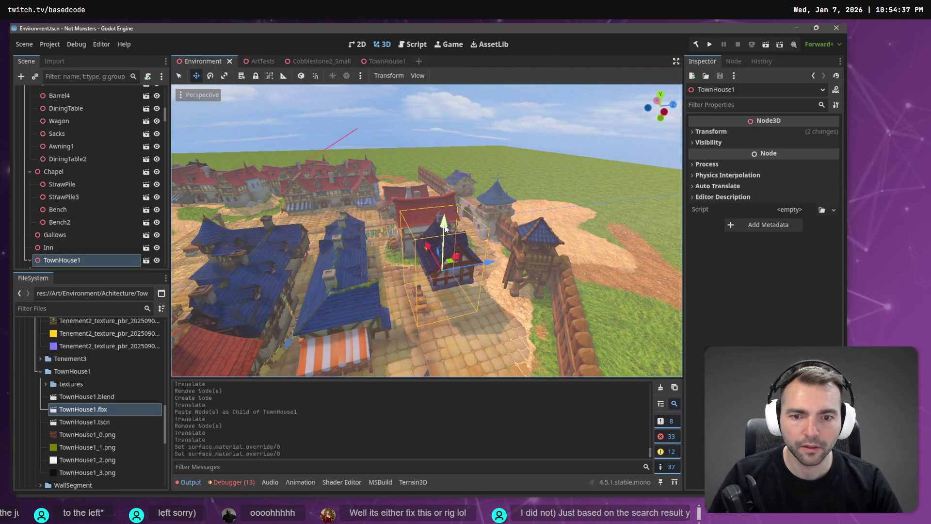
drag(445, 228, 453, 259)
key(ctrl+z)
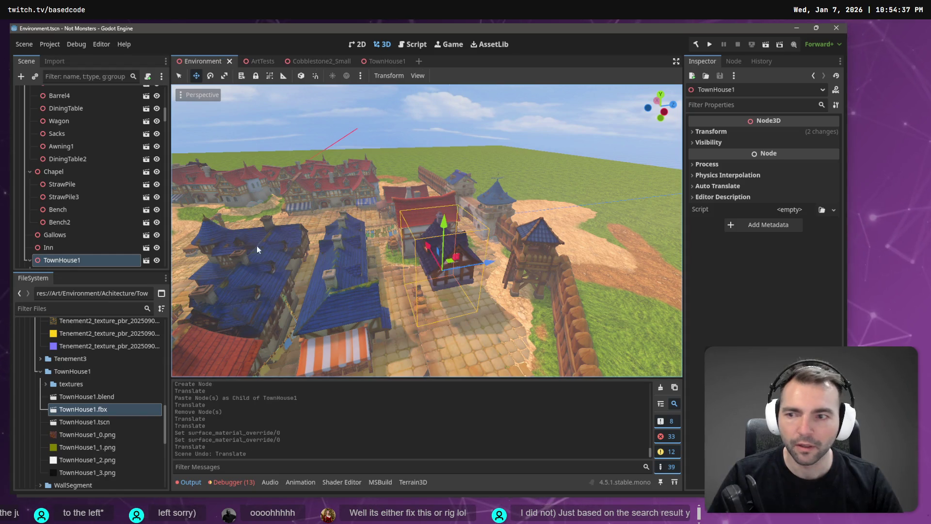
scroll(58, 219, down, 4)
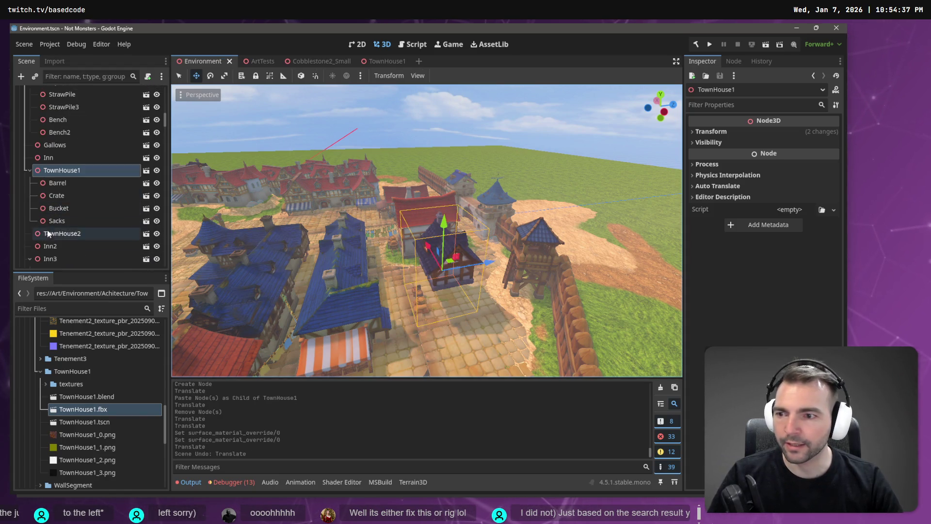
Select Barrel through Sacks and raise them slightly along Y
click(62, 185)
shift+click(71, 222)
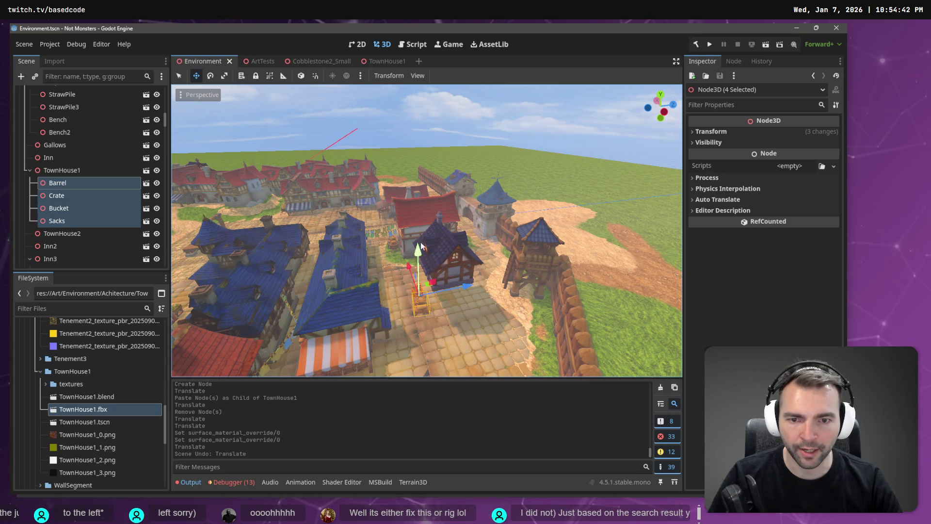
mouse_move(478, 277)
right_down()
mouse_move(477, 261)
mouse_move(495, 248)
mouse_move(576, 233)
mouse_move(529, 226)
mouse_move(554, 241)
mouse_move(544, 231)
right_up()
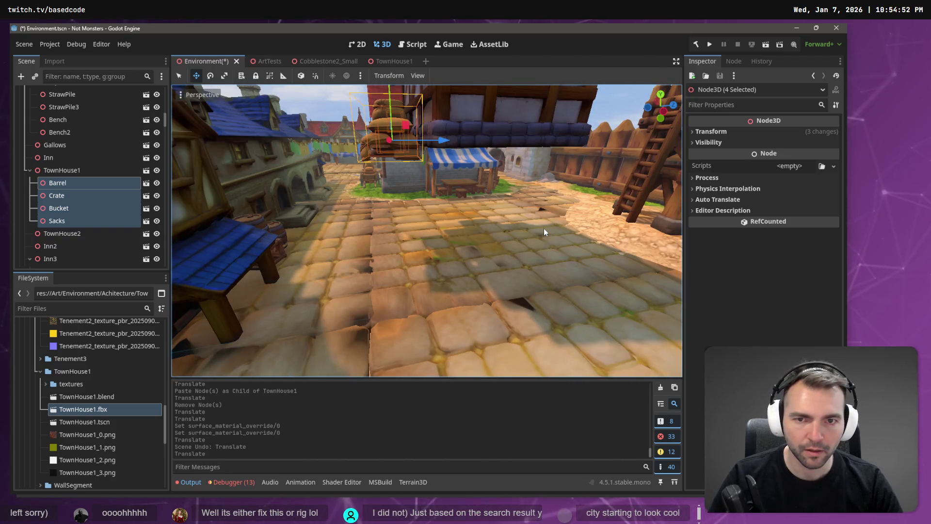
click(390, 90)
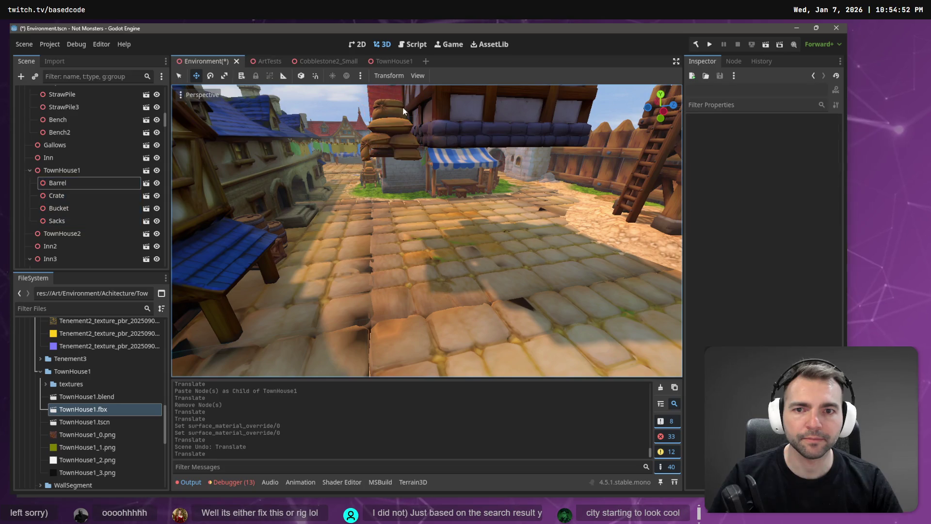
right_drag(391, 90, 410, 144)
click(69, 187)
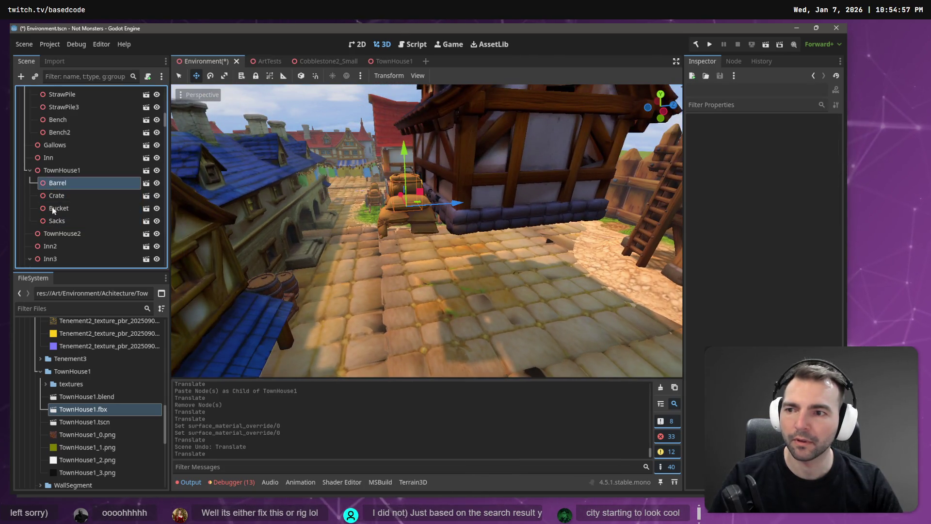
shift+click(56, 221)
drag(402, 128, 402, 126)
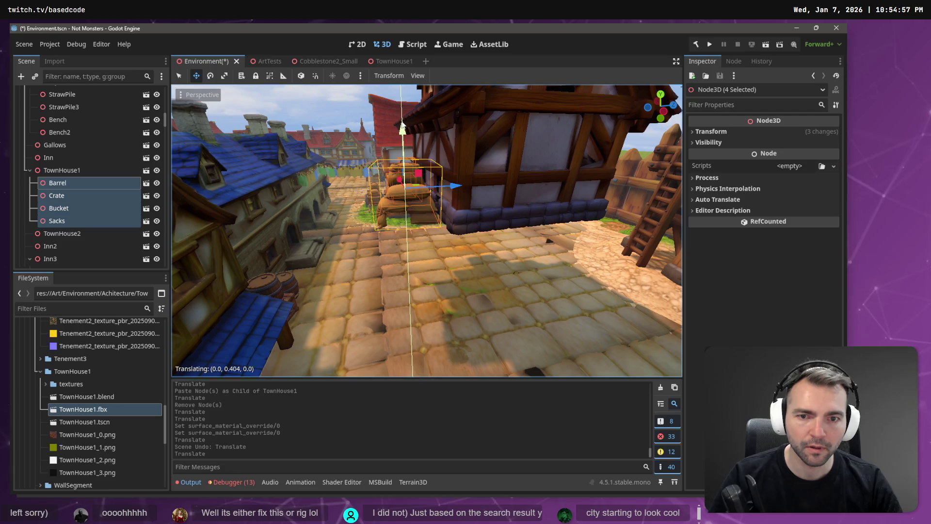
Lower TownHouse1 onto the street, save the Environment scene and run the game
click(104, 170)
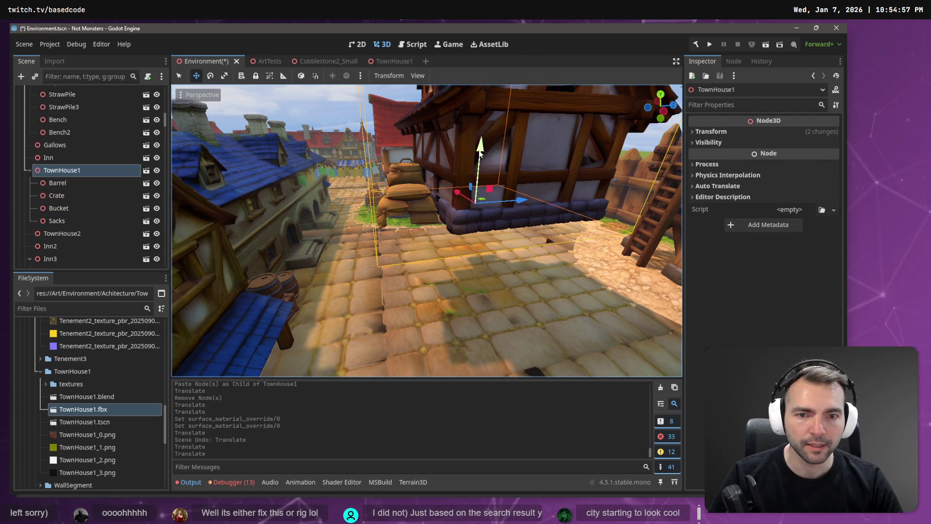
drag(480, 153, 495, 245)
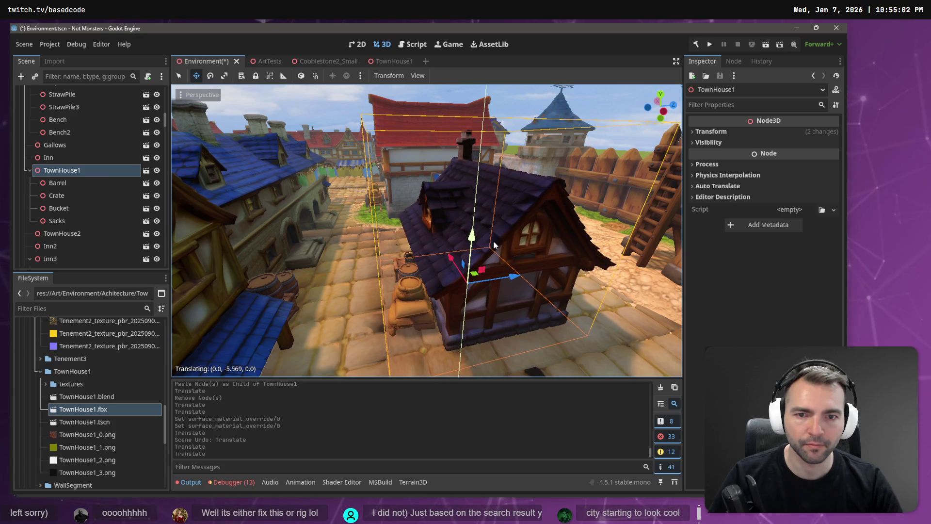
mouse_move(494, 246)
right_down()
mouse_move(495, 228)
mouse_move(472, 210)
right_up()
key(ctrl+s)
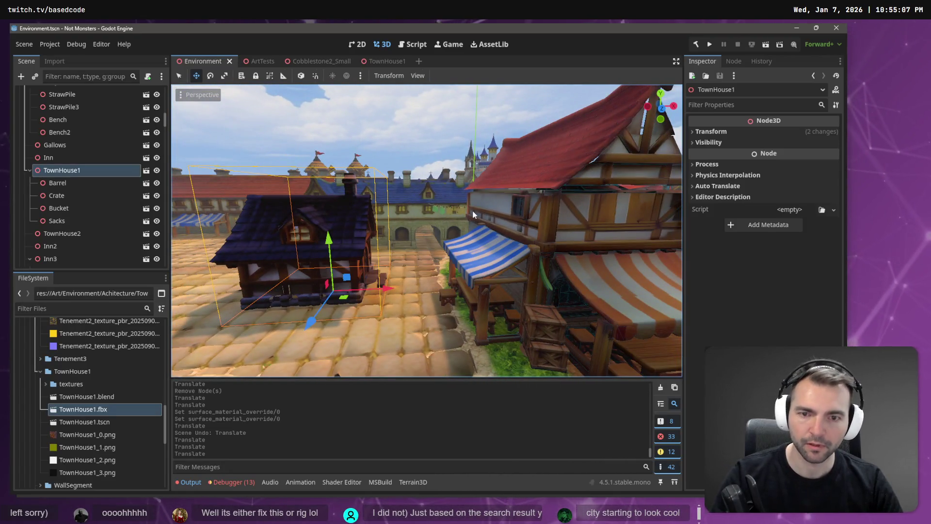
key(F5)
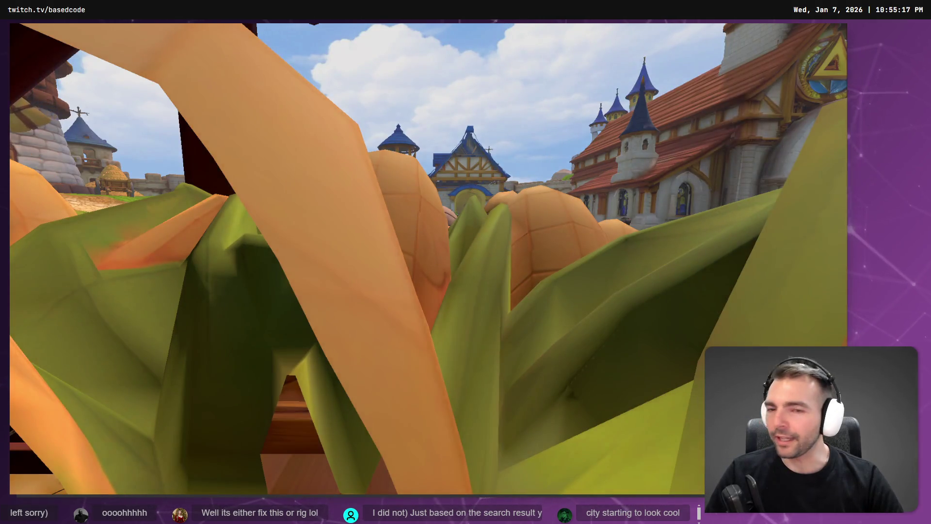
Walk the mummy across the square, through the stone archway tunnel and back out
key(w)
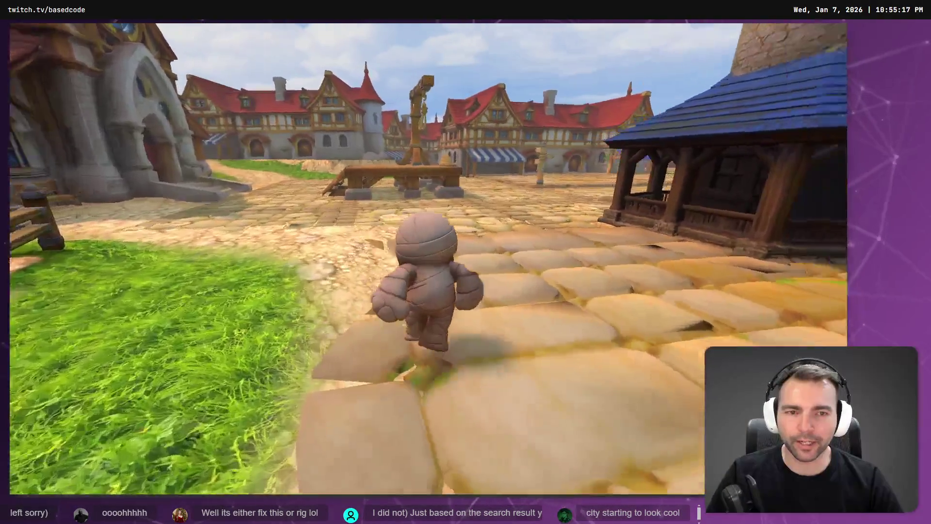
key(w)
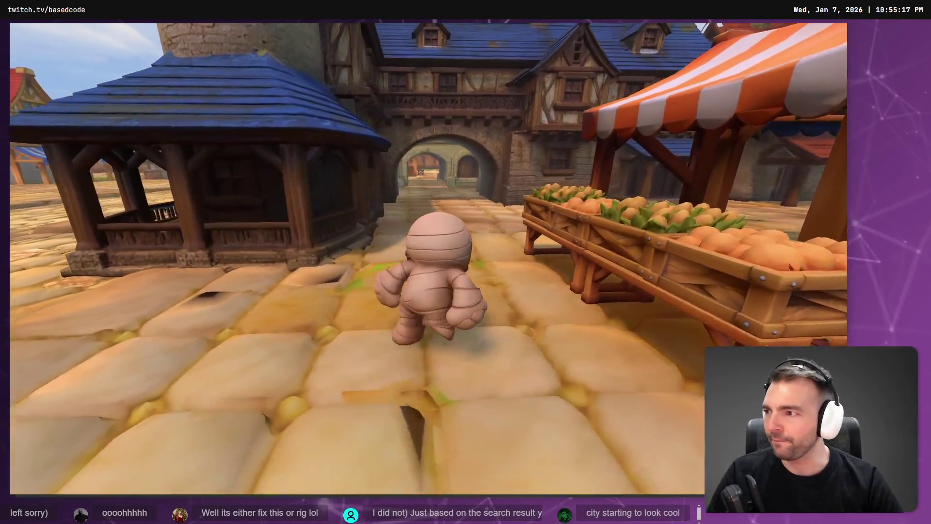
key(w)
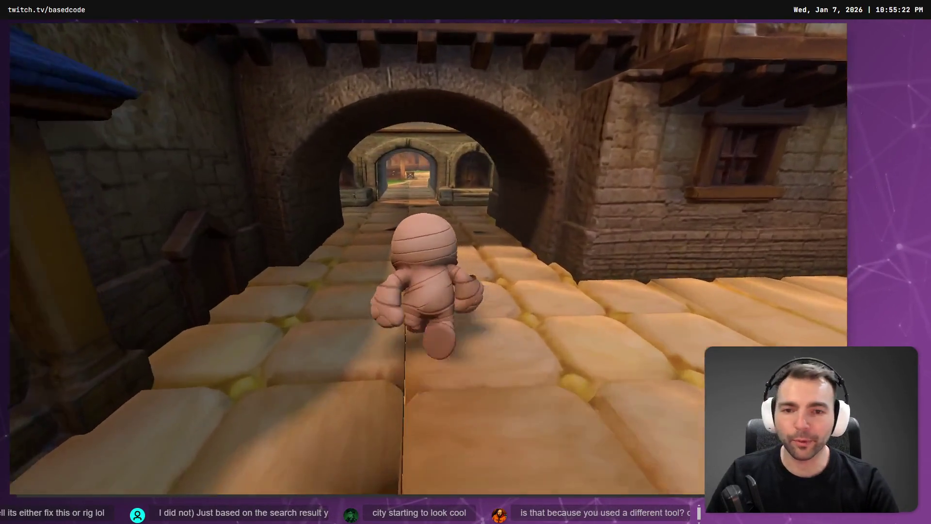
key(w)
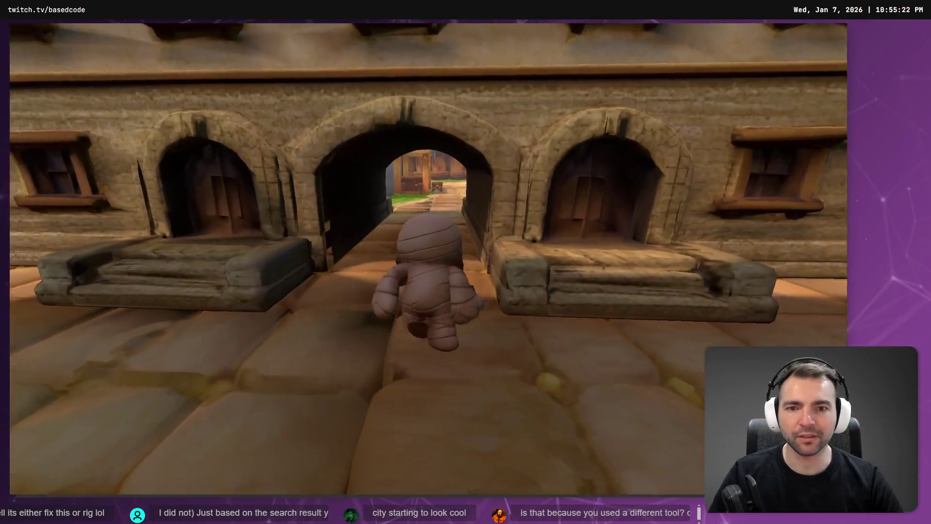
key(w)
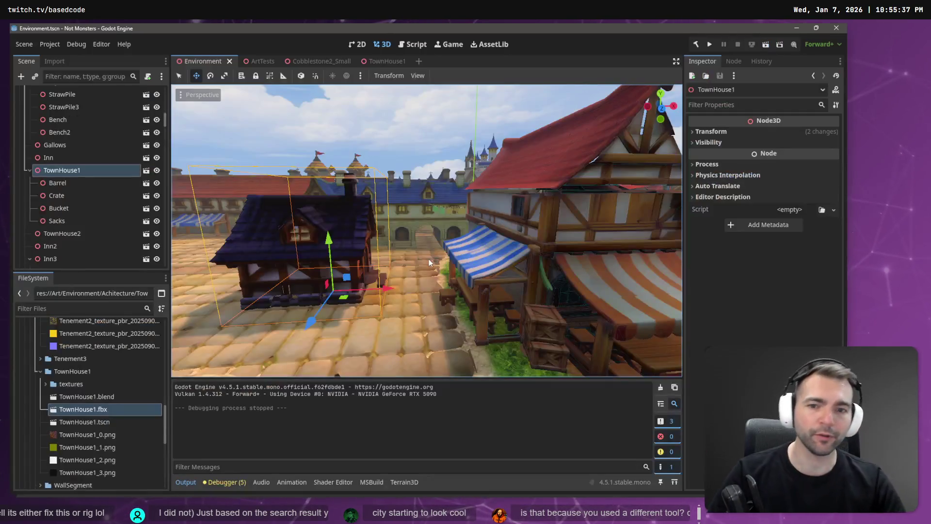
Fly the editor camera over the town and save the Environment scene again
right_drag(427, 230, 427, 230)
right_drag(500, 208, 500, 208)
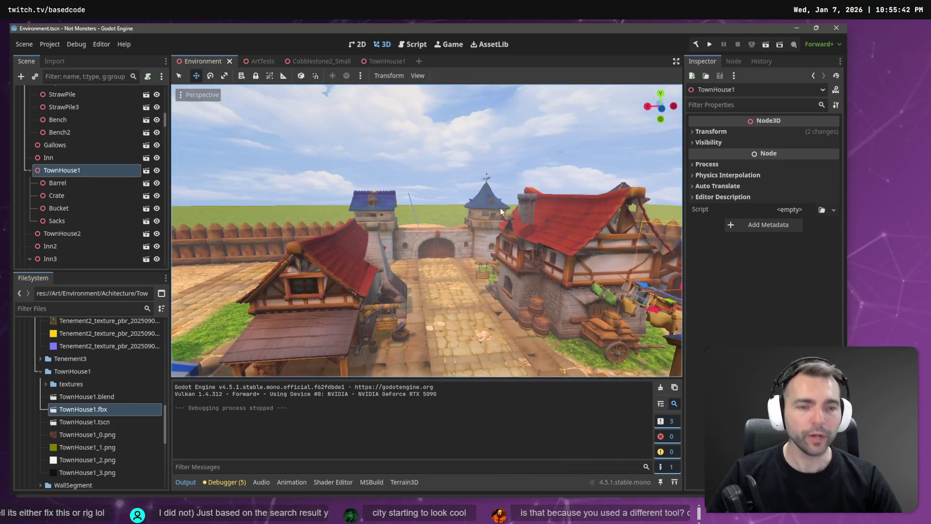
key(ctrl+s)
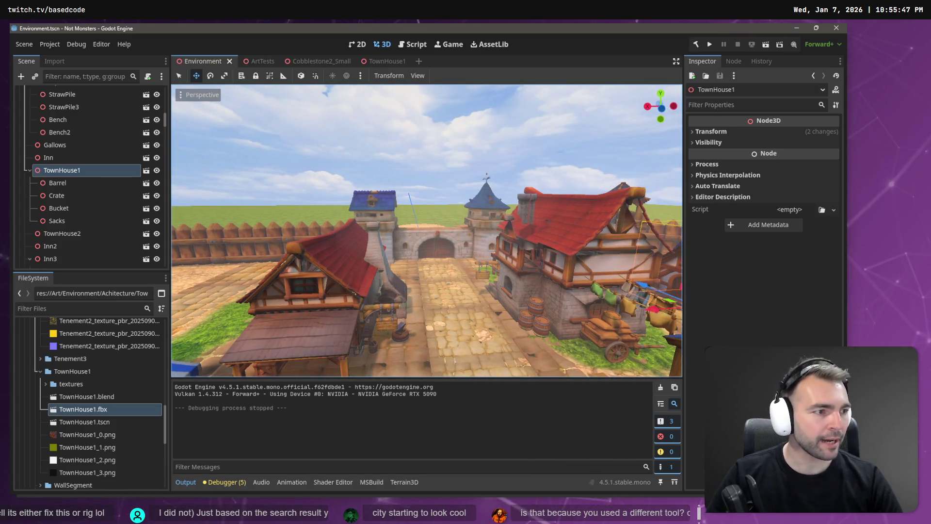
Rename the archive in _To Process to Flam3Archer.zip
key(super+e)
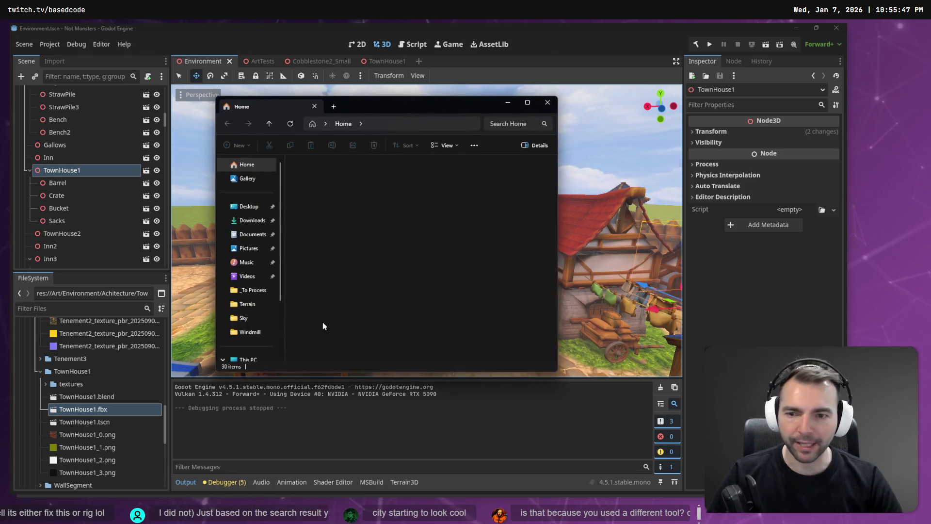
click(256, 295)
drag(254, 290, 826, 235)
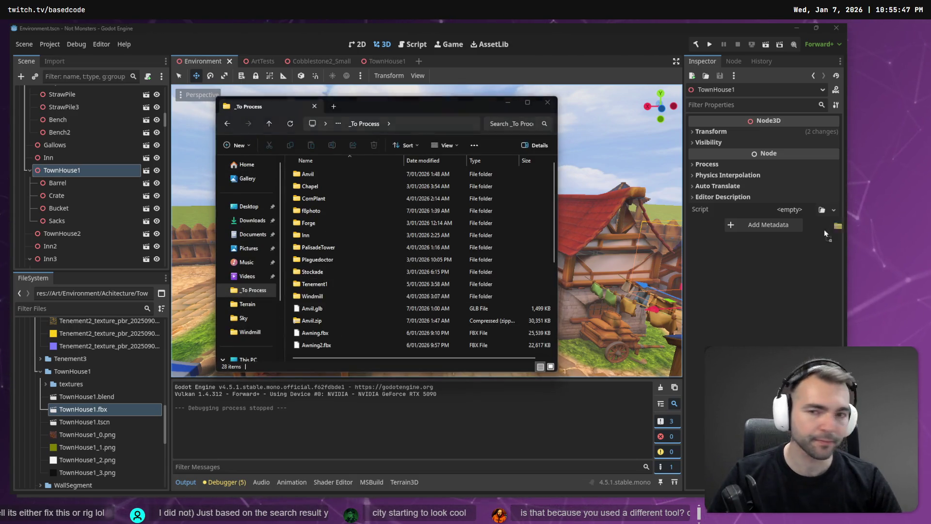
drag(544, 183, 548, 170)
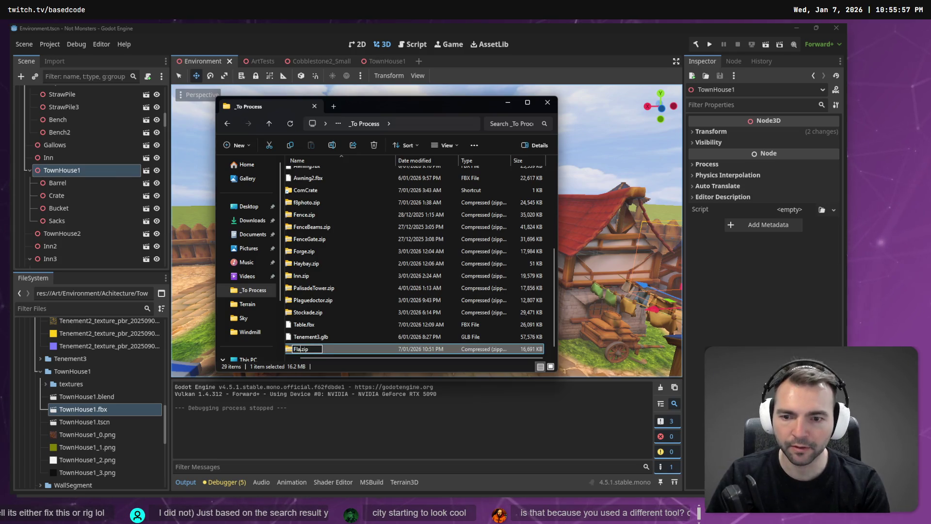
text(m3Archer)
key(Return)
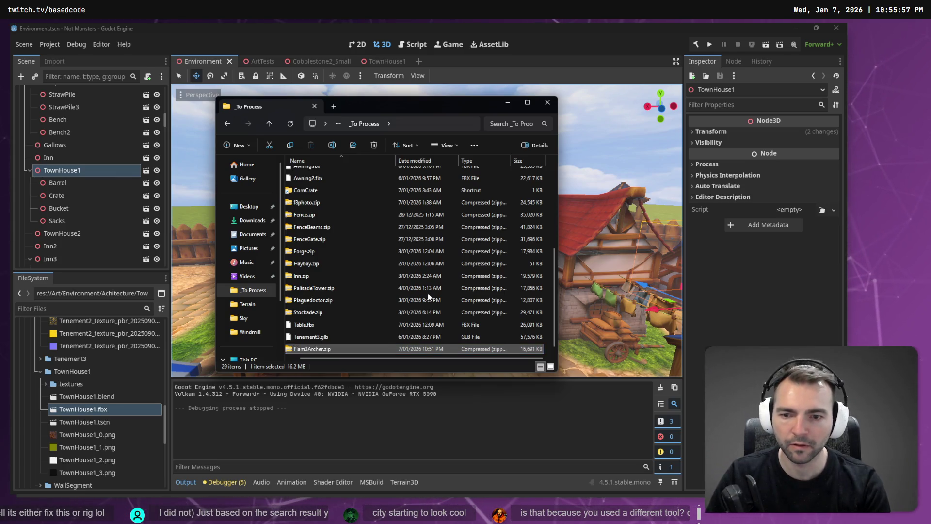
Extract Flam3Archer.zip into a Flam3Archer folder and rename its model to Flam3Archer.obj
right_click(423, 348)
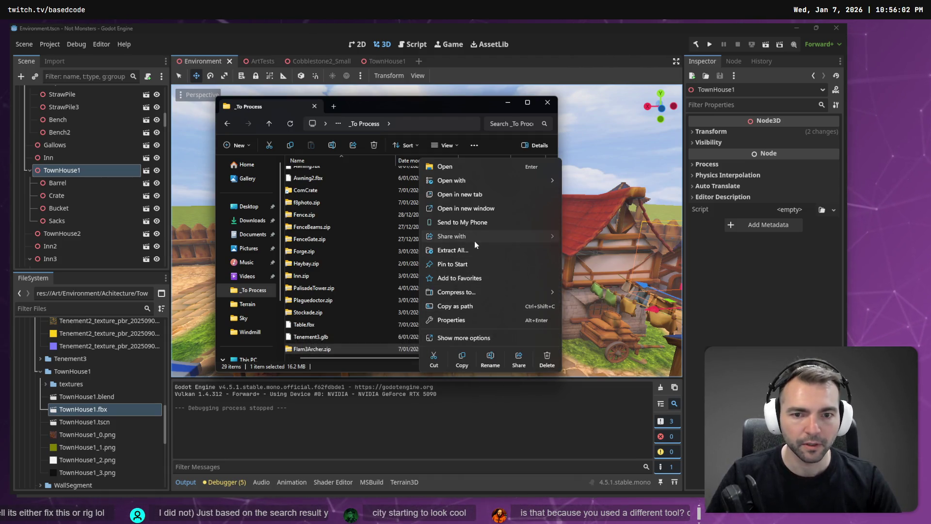
click(475, 250)
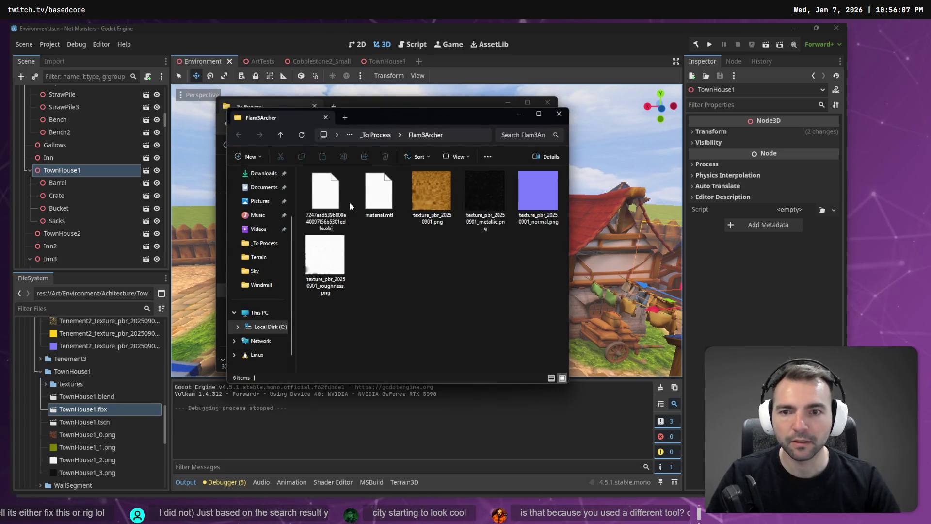
click(470, 129)
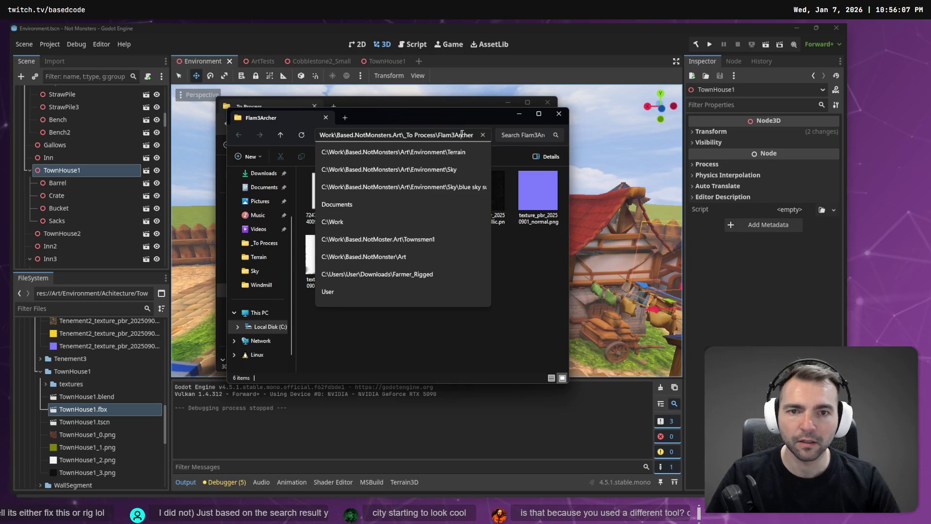
click(379, 258)
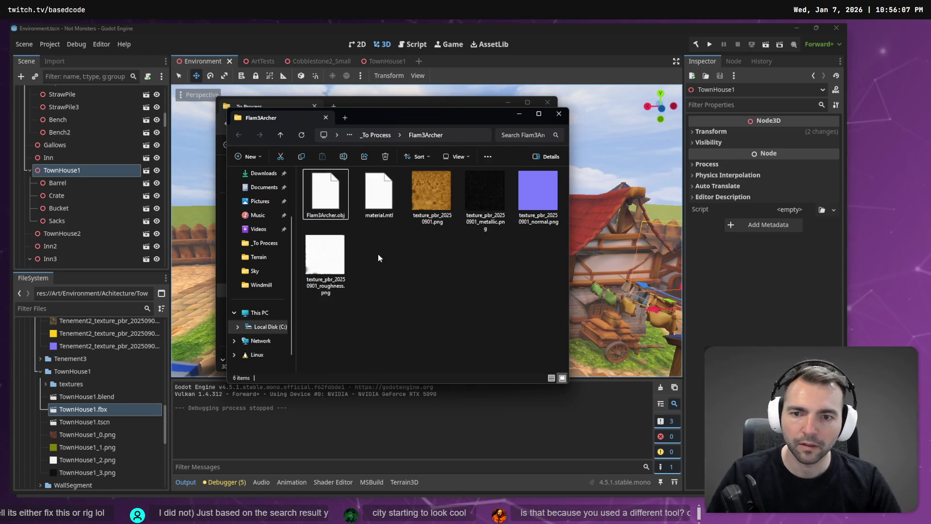
click(258, 62)
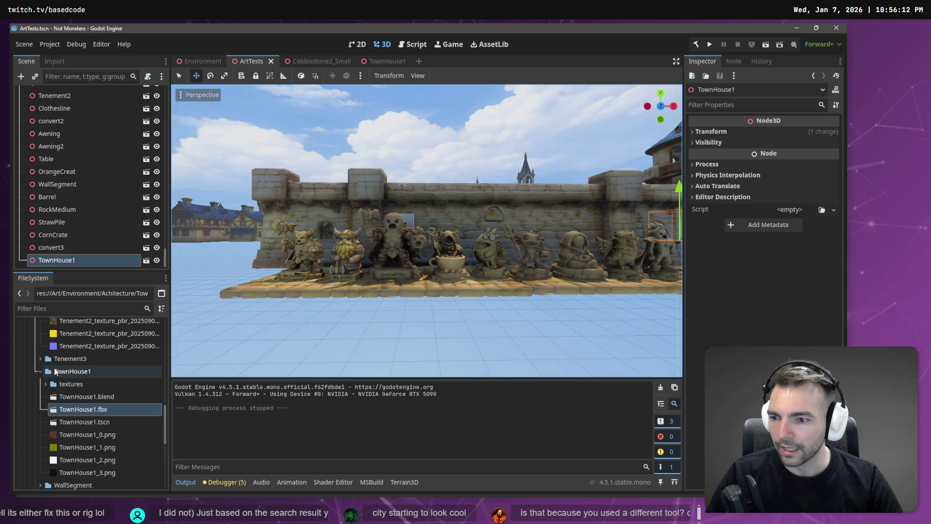
Create a new Flam3Archer folder inside the Statues folder
click(40, 371)
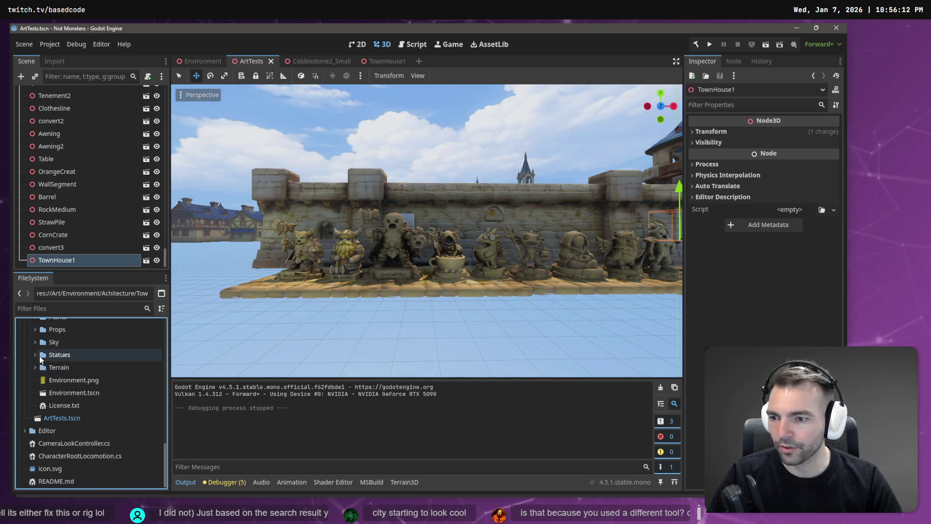
click(37, 355)
right_click(63, 360)
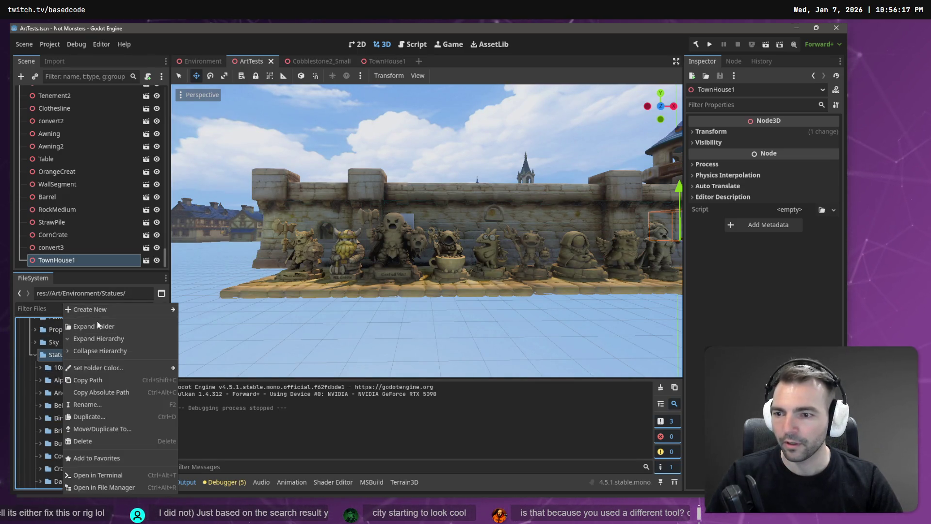
mouse_move(112, 313)
click(202, 307)
text(F)
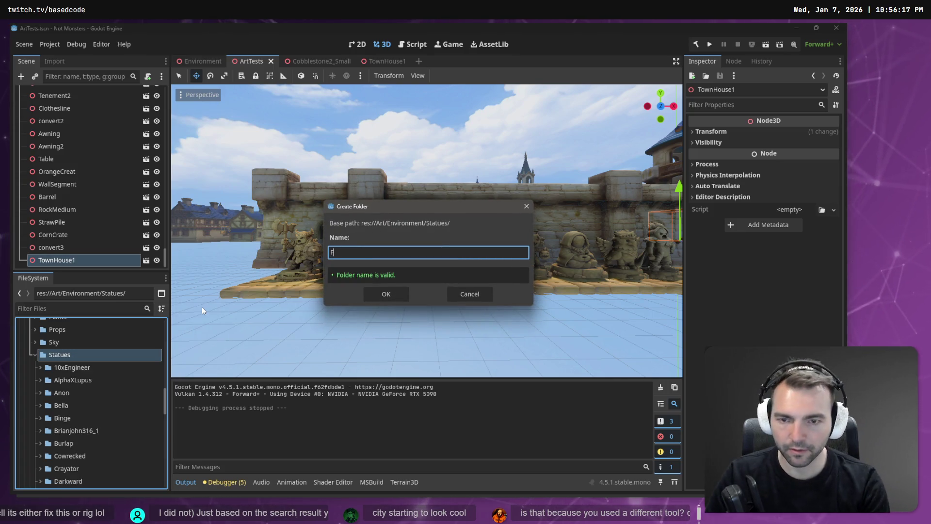
text(lamingo)
key(Return)
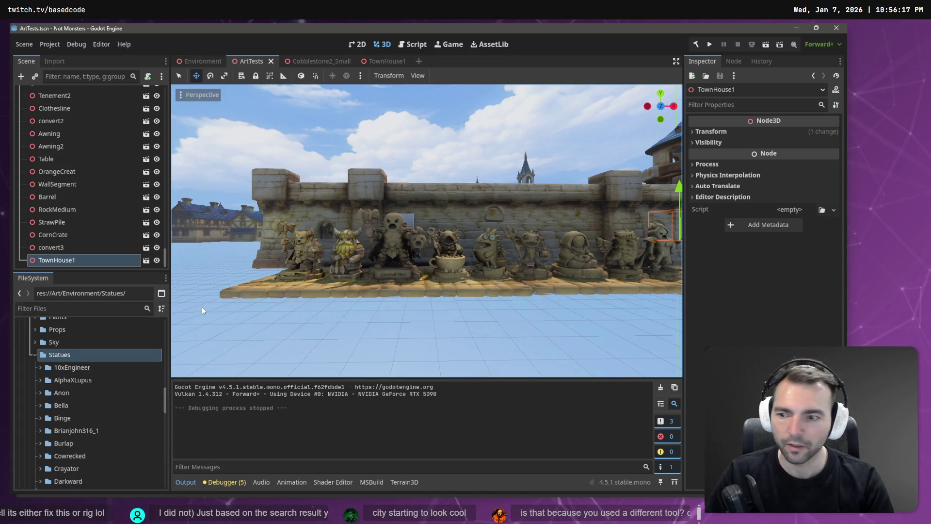
Import all six archer files from Explorer into the Flam3Archer folder
click(72, 422)
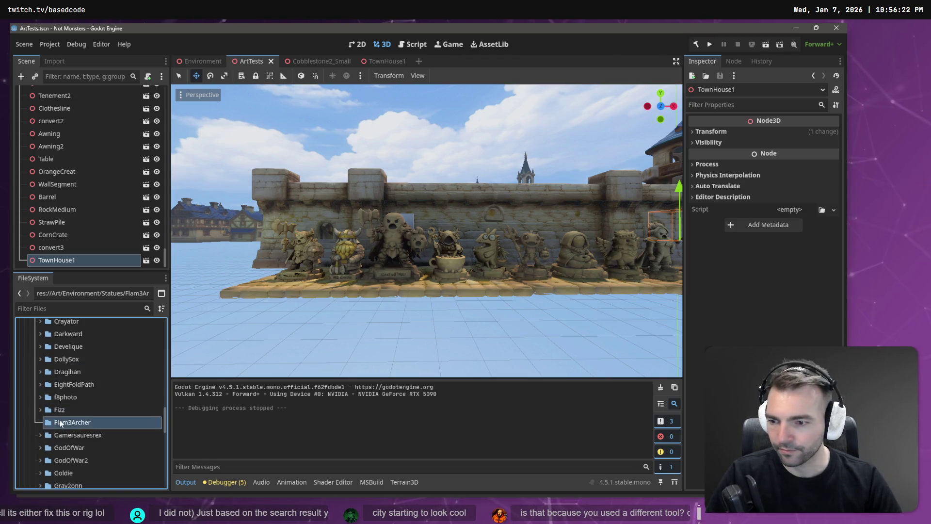
key(alt+Tab)
key(ctrl+a)
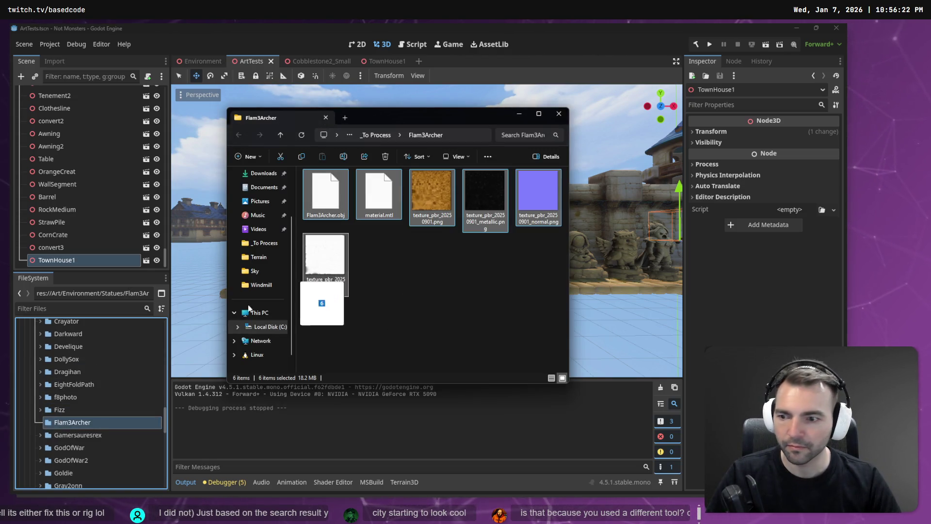
click(206, 47)
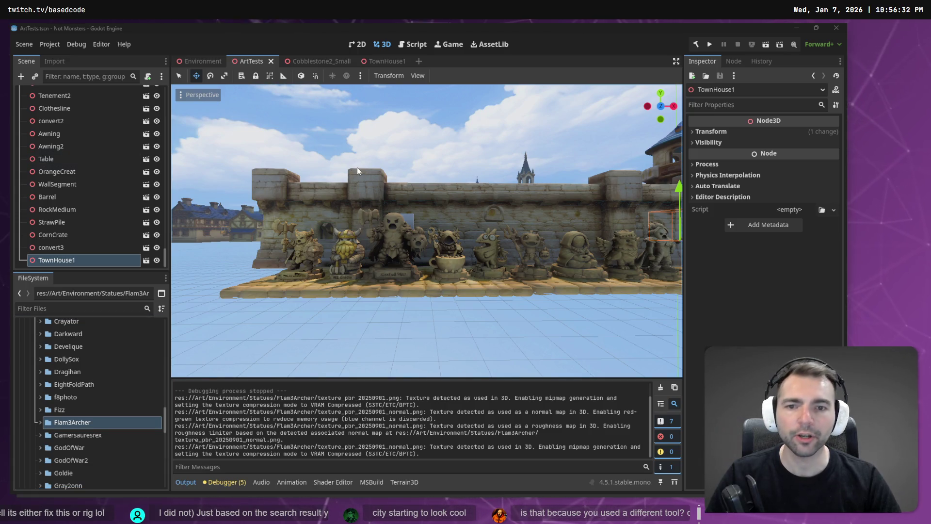
Drag Flam3Archer.obj into the ArtTests viewport and place it on the statue row
key(f)
key(w)
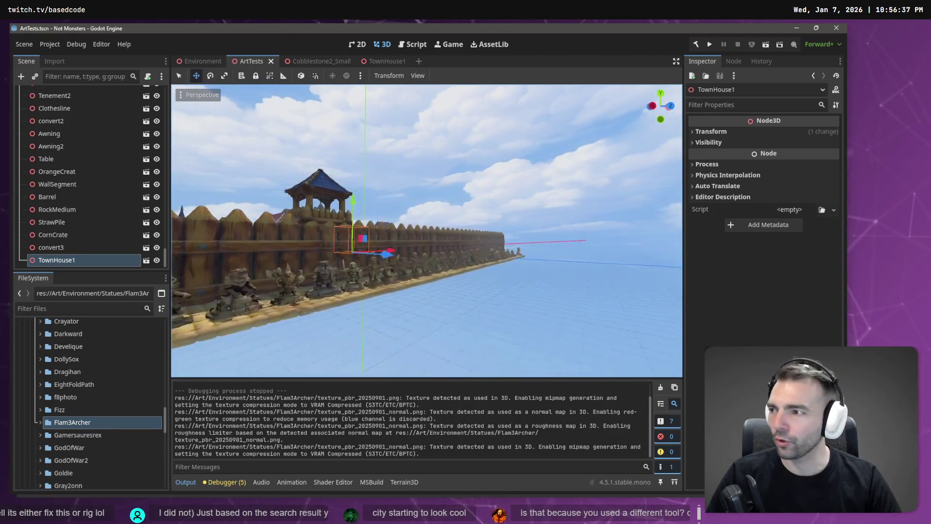
key(w)
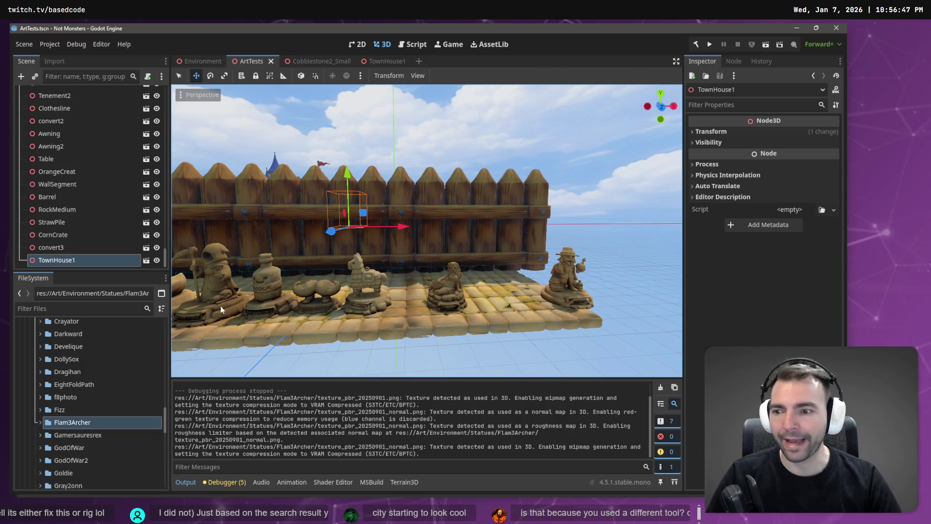
click(40, 422)
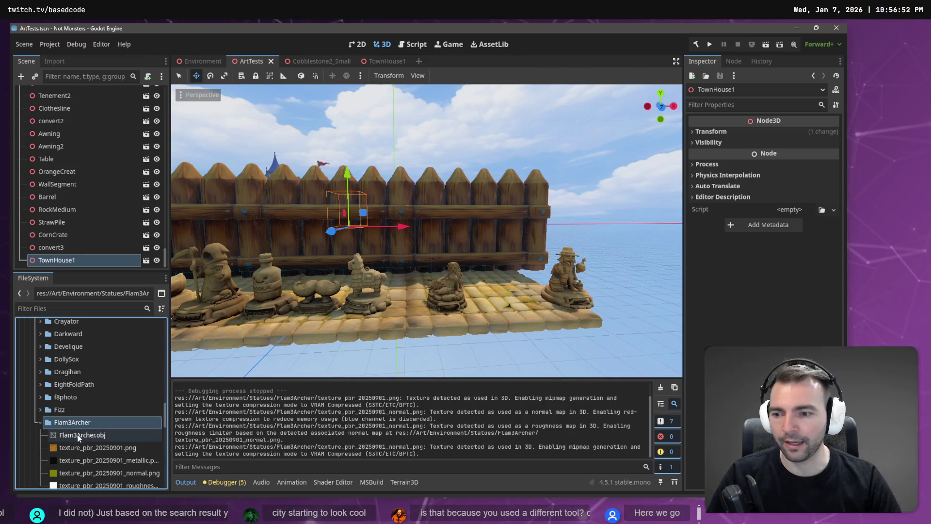
mouse_move(78, 438)
mouse_down()
mouse_move(365, 340)
mouse_move(411, 308)
mouse_up()
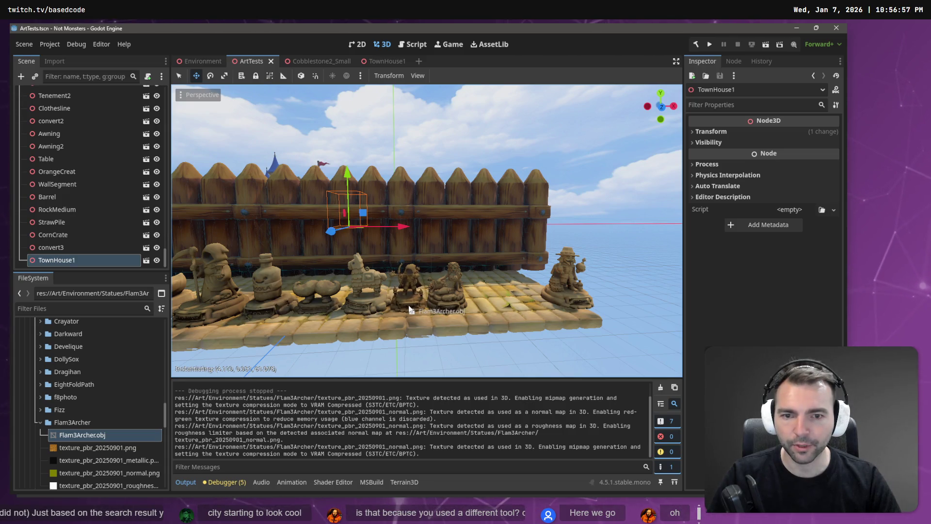
drag(409, 309, 409, 309)
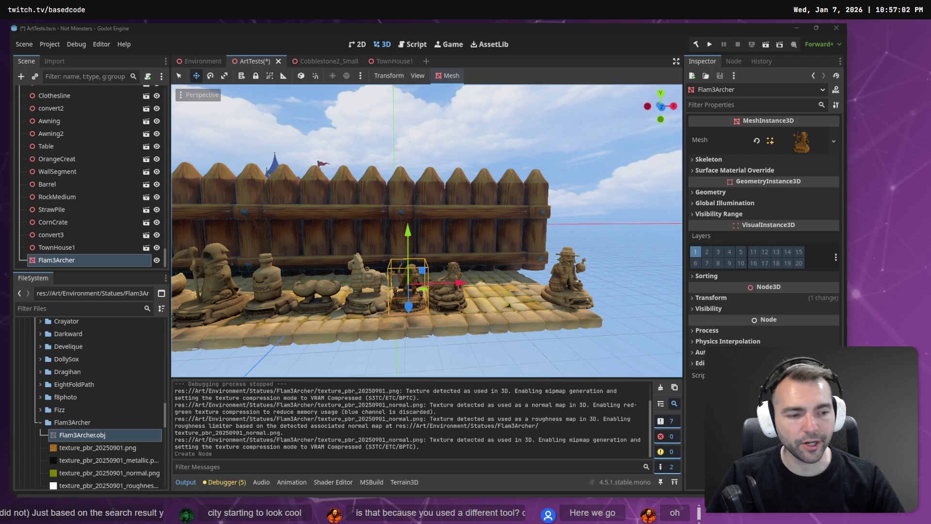
key(alt+Tab)
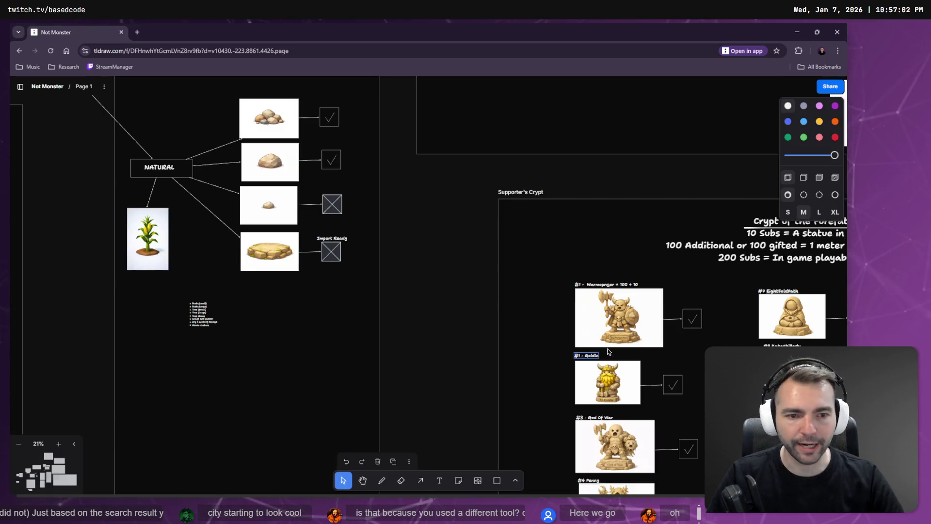
Check the Flam3Archer entry among statues #32–#48, then shift the archer statue right along X
middle_drag(671, 257, 151, 176)
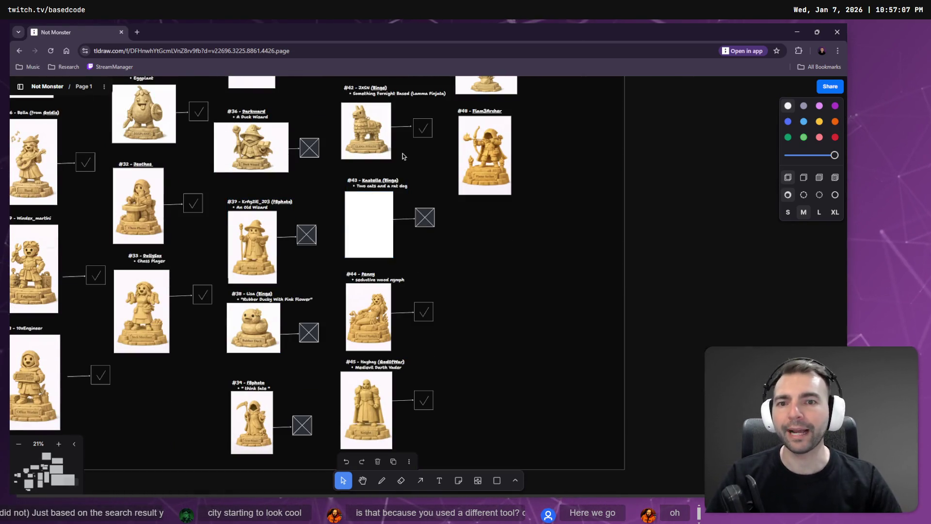
mouse_move(405, 158)
middle_down()
mouse_move(422, 209)
mouse_move(417, 164)
mouse_move(452, 160)
mouse_move(439, 158)
mouse_move(432, 242)
mouse_move(398, 272)
mouse_move(364, 275)
middle_up()
key(alt+Tab)
drag(452, 284, 639, 290)
key(f)
scroll(607, 288, down, 10)
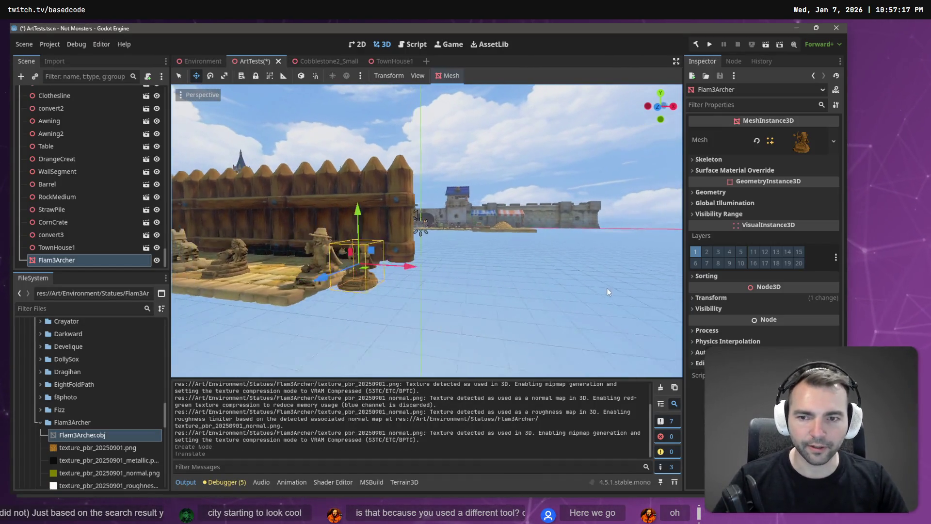
Reimport Flam3Archer.obj with Scale Mesh set to 1.5 on x, y and z
scroll(435, 233, up, 8)
key(r)
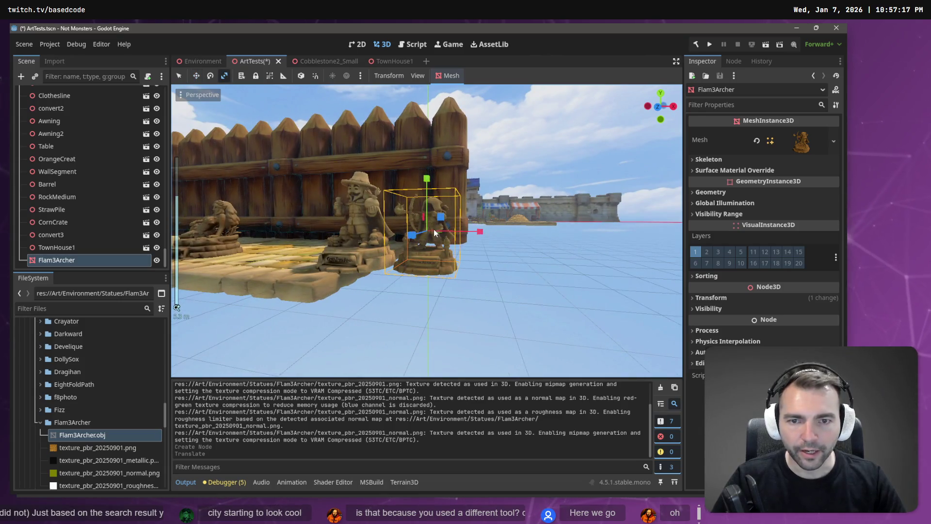
click(109, 439)
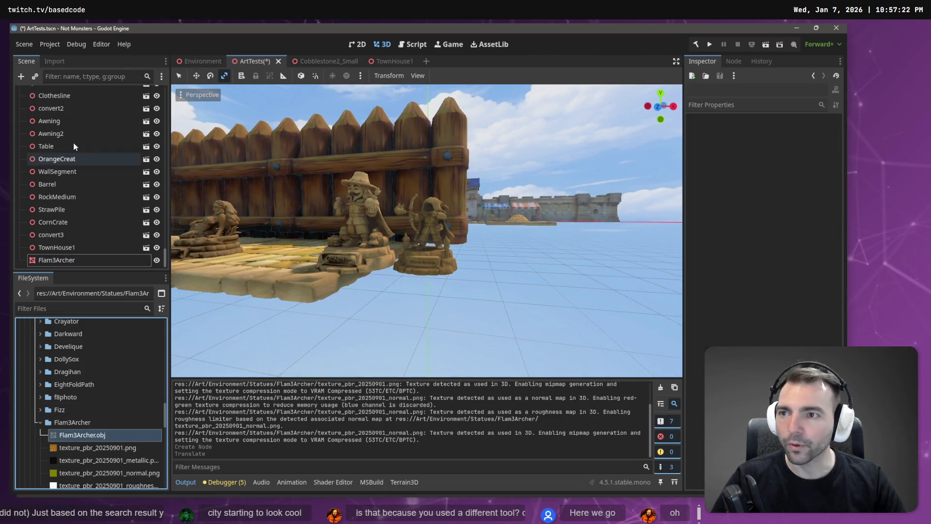
click(55, 63)
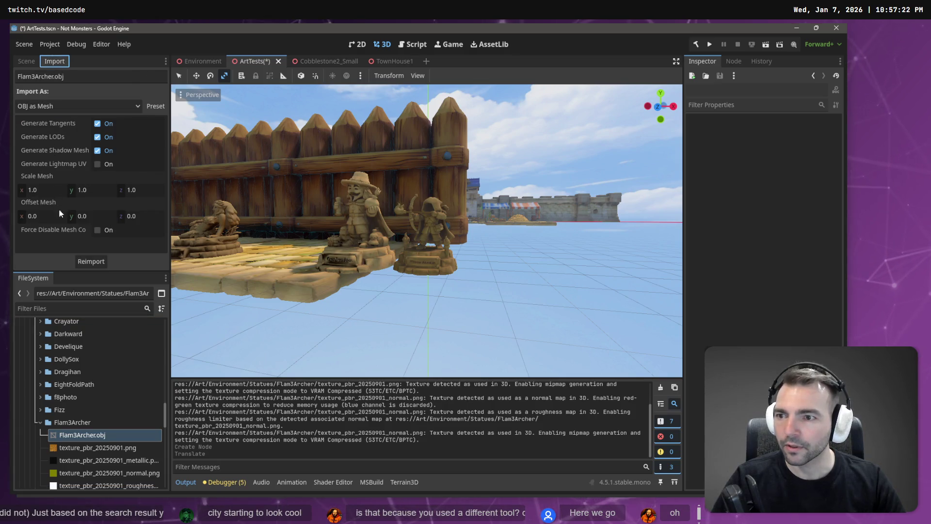
click(47, 190)
text(1.5)
key(Tab)
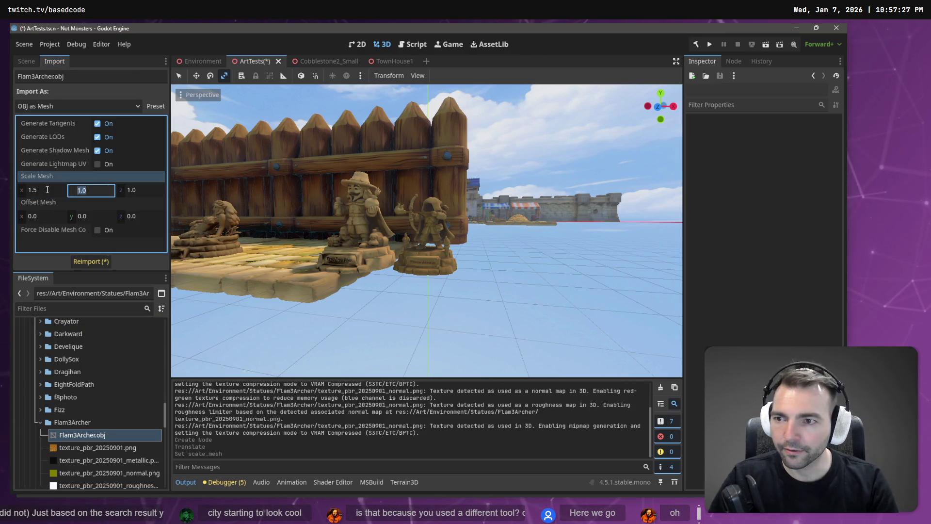
text(1.5)
key(Tab)
text(1.5)
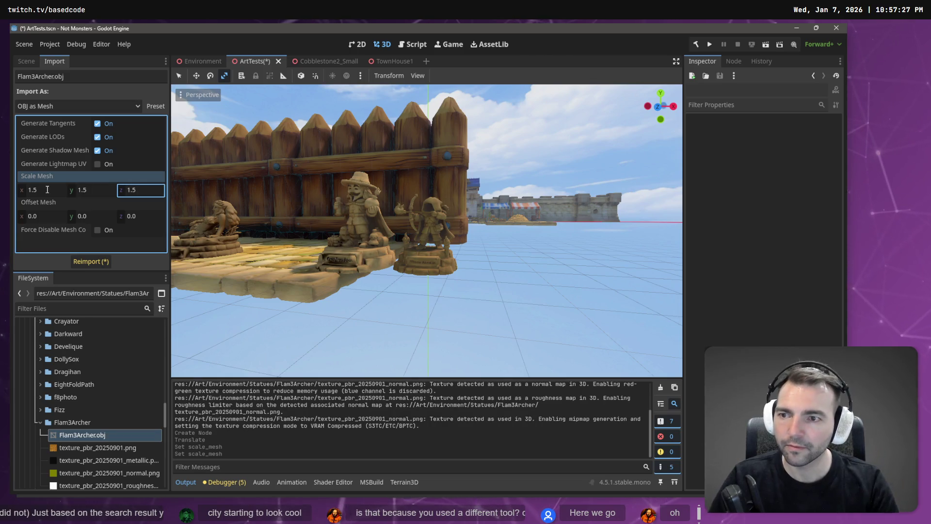
click(89, 260)
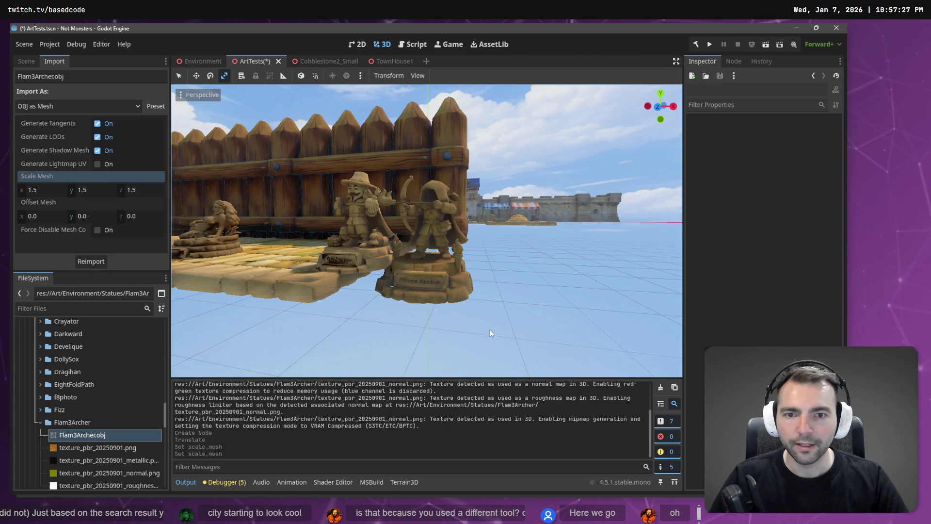
Move the enlarged archer statue right along X and settle it onto the platform
click(424, 235)
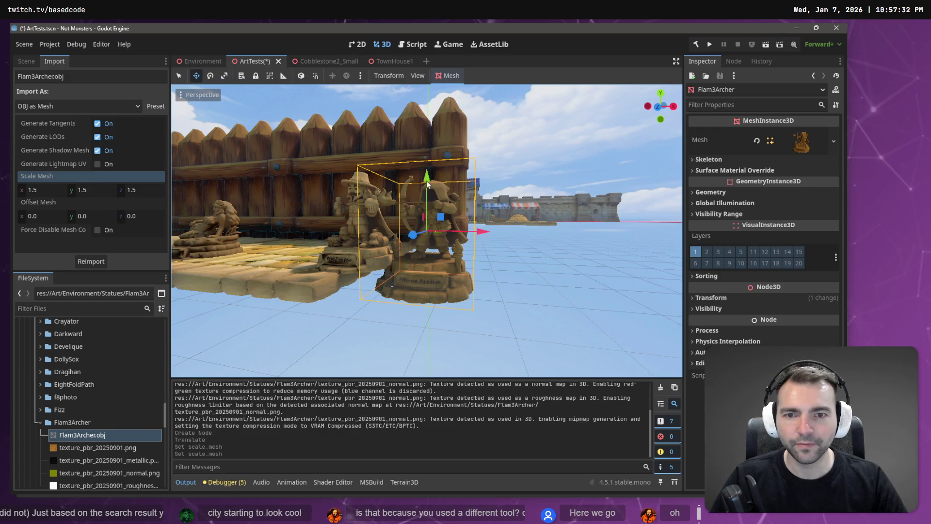
drag(428, 183, 427, 162)
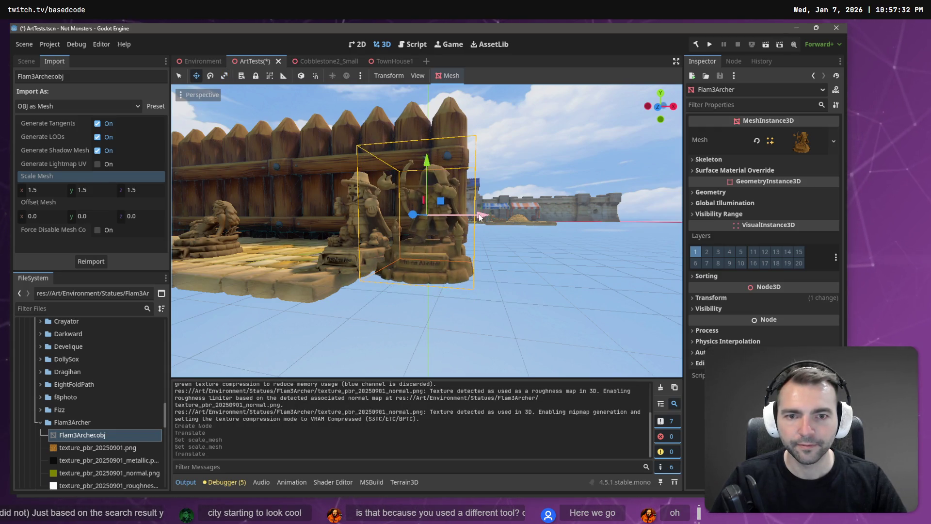
drag(480, 217, 527, 213)
mouse_move(527, 214)
right_down()
mouse_move(427, 197)
mouse_move(443, 168)
right_up()
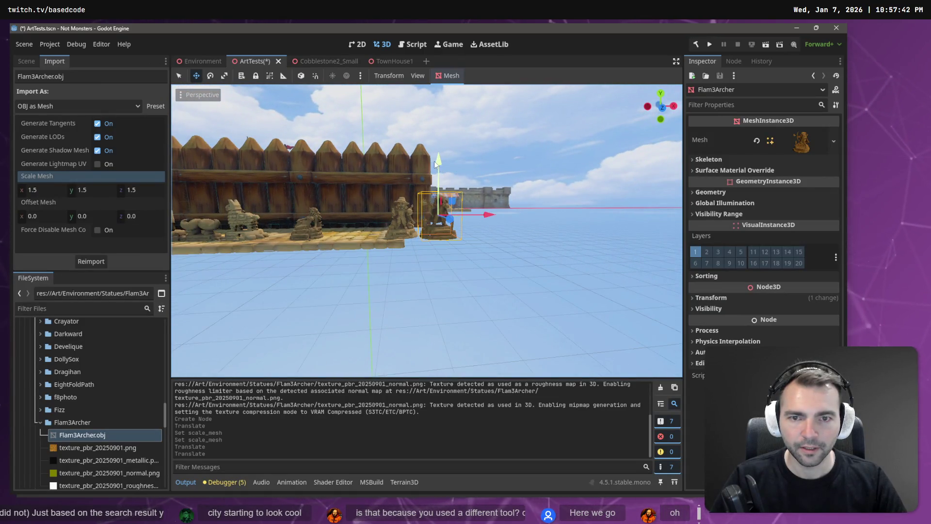
drag(438, 162, 427, 184)
Paste the copied piece as a child of Cobblestones16 rather than the scene root, then view the statues
click(349, 257)
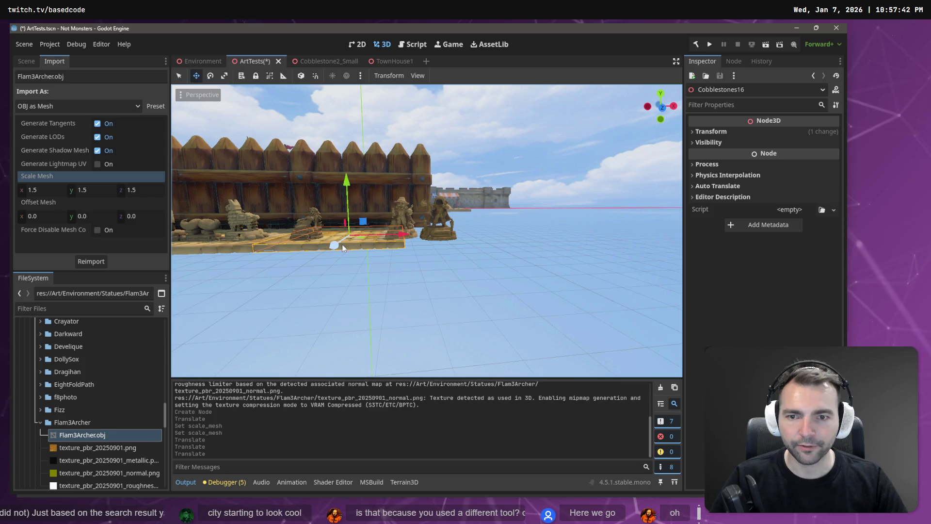
key(ctrl+v)
key(ctrl+z)
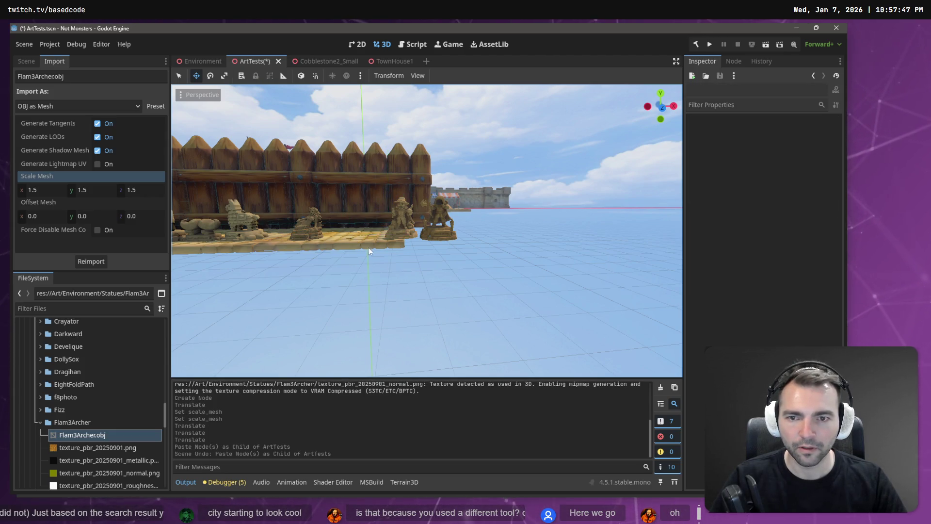
click(358, 244)
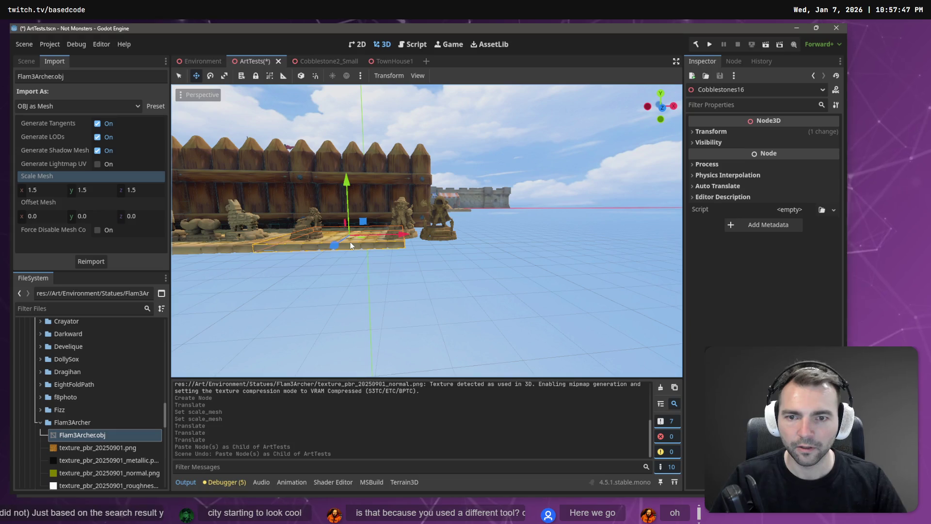
key(ctrl+v)
key(w)
right_drag(351, 241, 525, 261)
key(s)
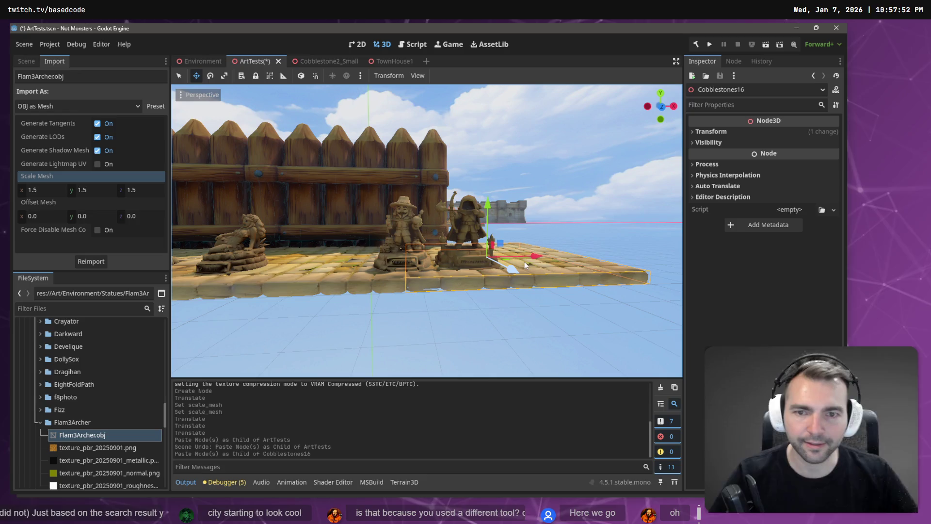